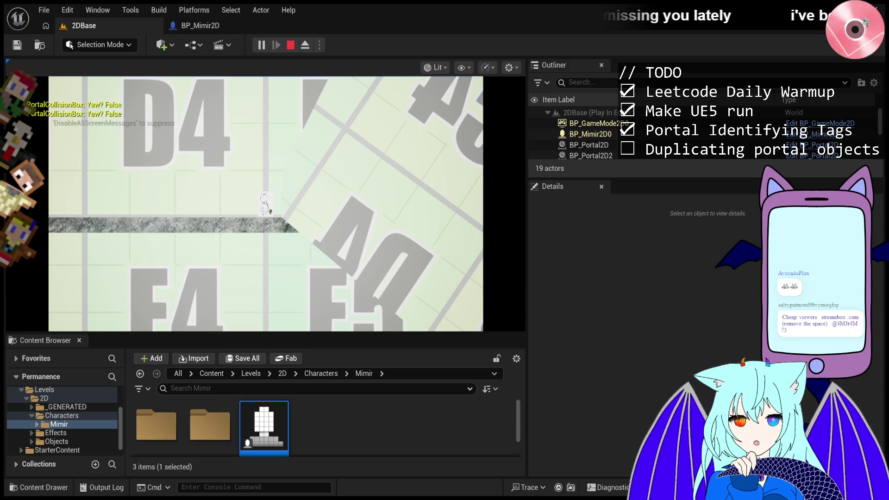
Step: Open the BP_Mimir2D character Blueprint from the Content Browser in the Blueprint editor
scroll(73, 446, down, 1)
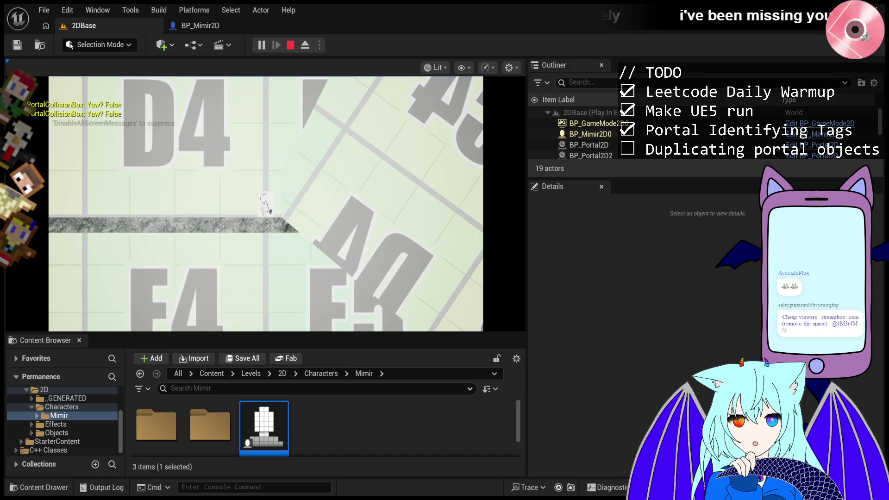
double_click(272, 436)
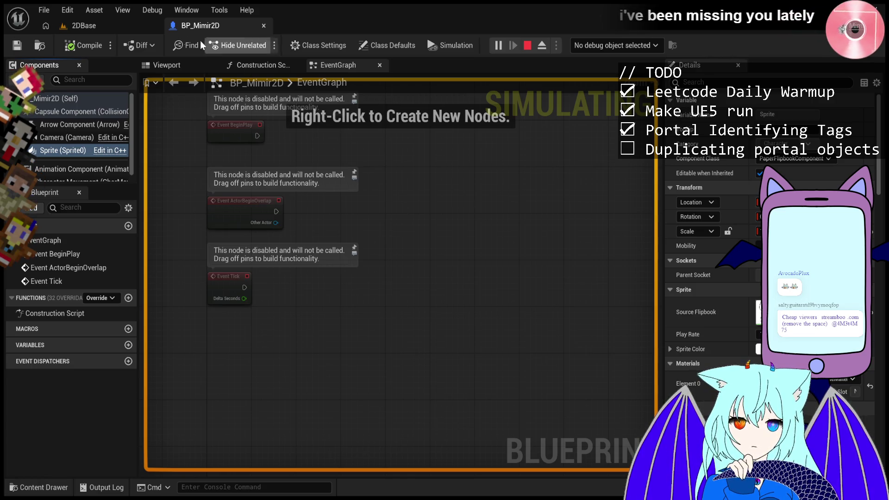
Step: Switch back to the 2DBase level, stop Play-In-Editor, and deselect the Mimir asset
click(84, 26)
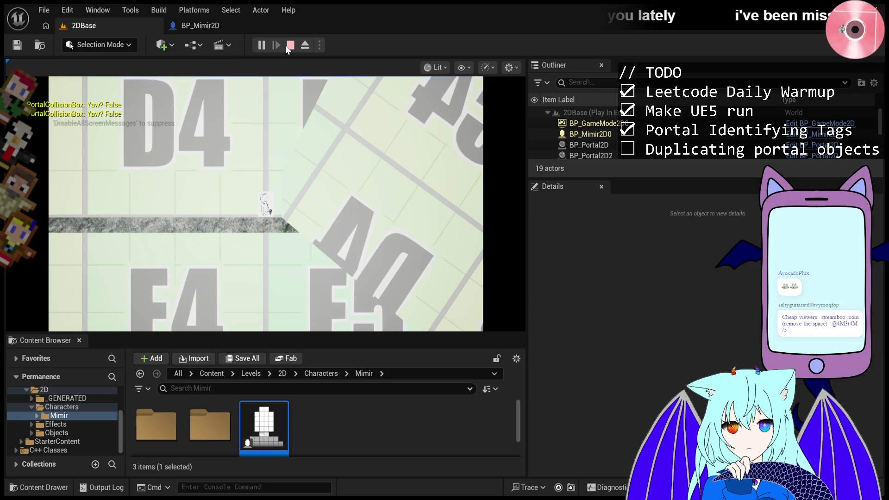
click(290, 45)
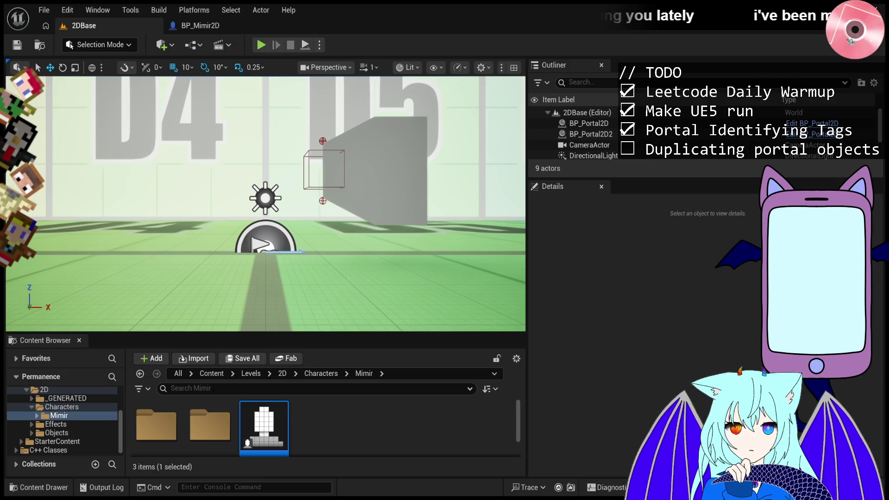
click(343, 417)
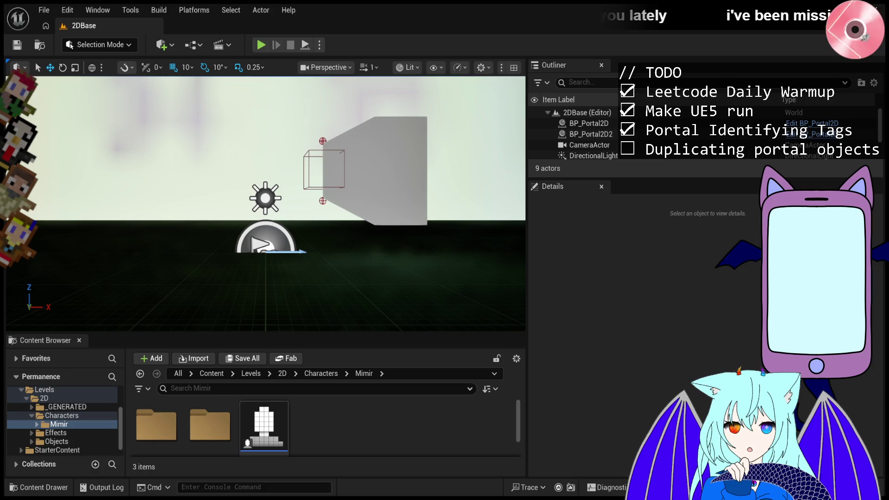
Step: Start Play In Editor on the 2DBase level from the toolbar
click(261, 45)
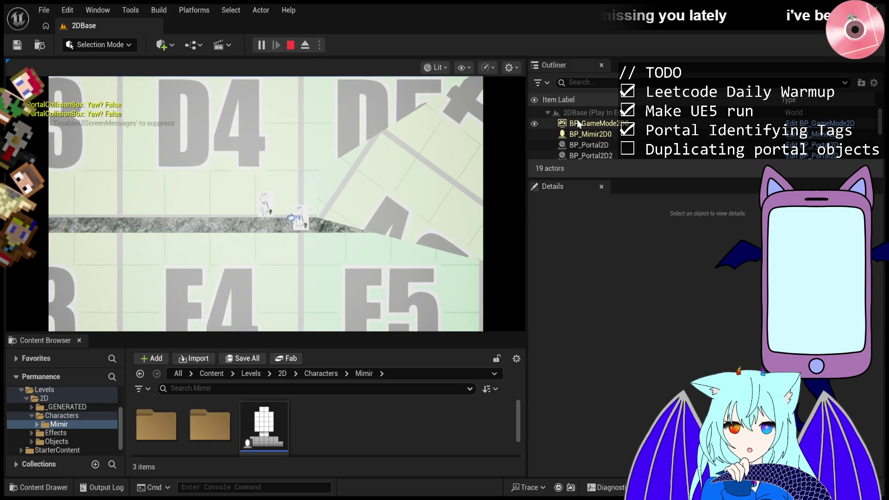
Step: Select BP_Mimir2D0, then spawned Actor4 to view its flipbook and static mesh components
click(591, 135)
click(594, 152)
scroll(597, 144, down, 3)
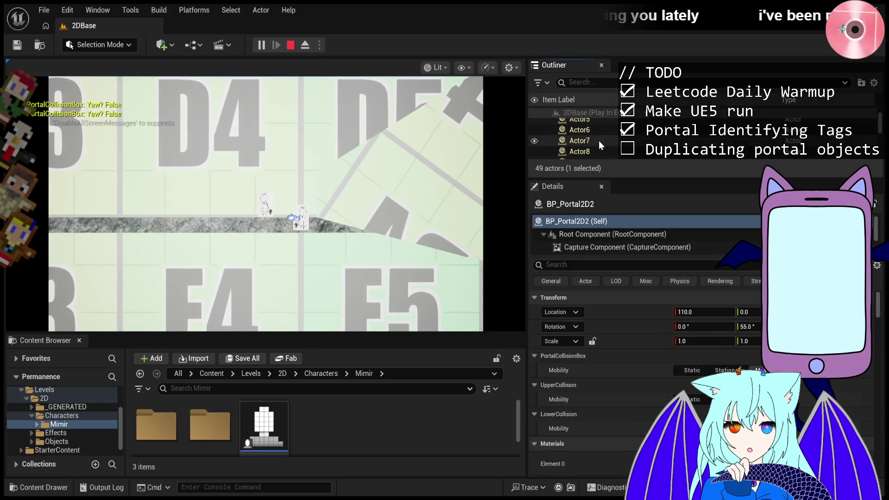
click(603, 142)
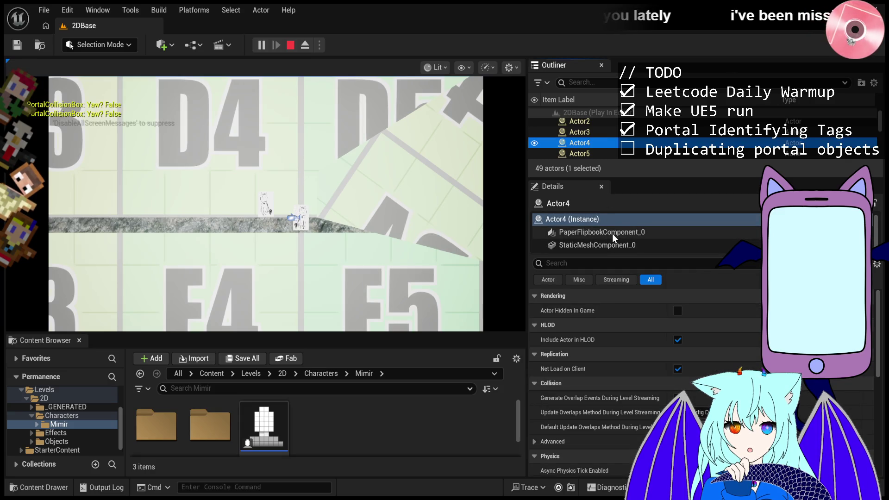
click(649, 219)
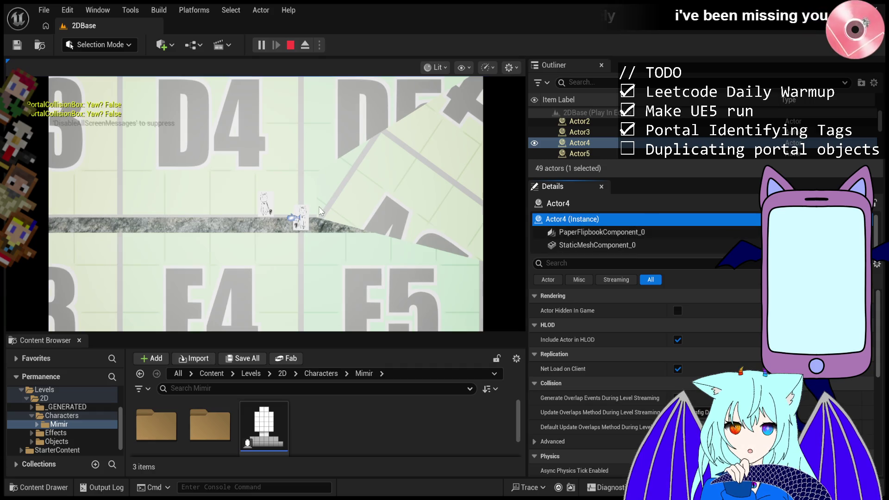
scroll(595, 132, down, 5)
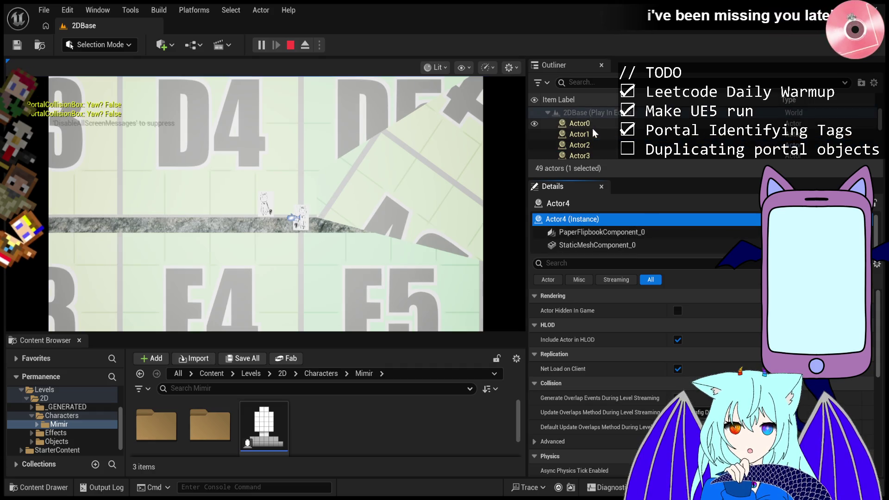
scroll(603, 132, down, 4)
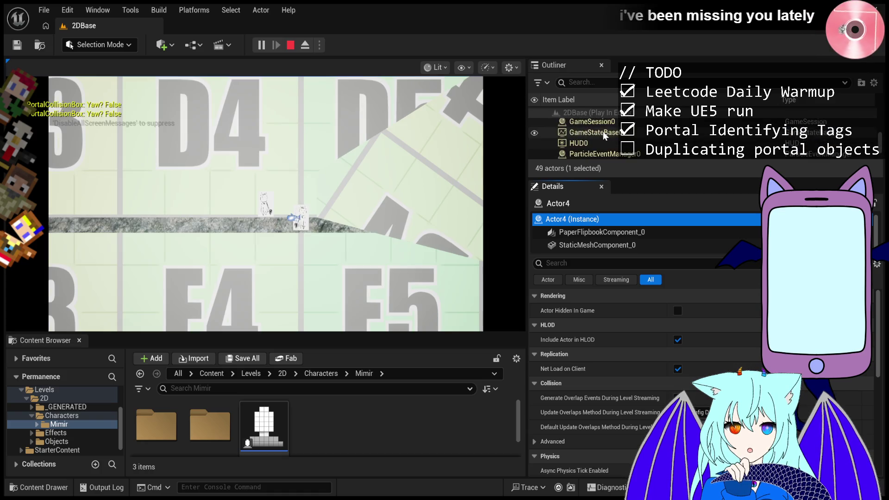
Step: Eject from play, focus Actor0 by the D4 wall, and lift its mesh straight up
click(306, 45)
double_click(221, 203)
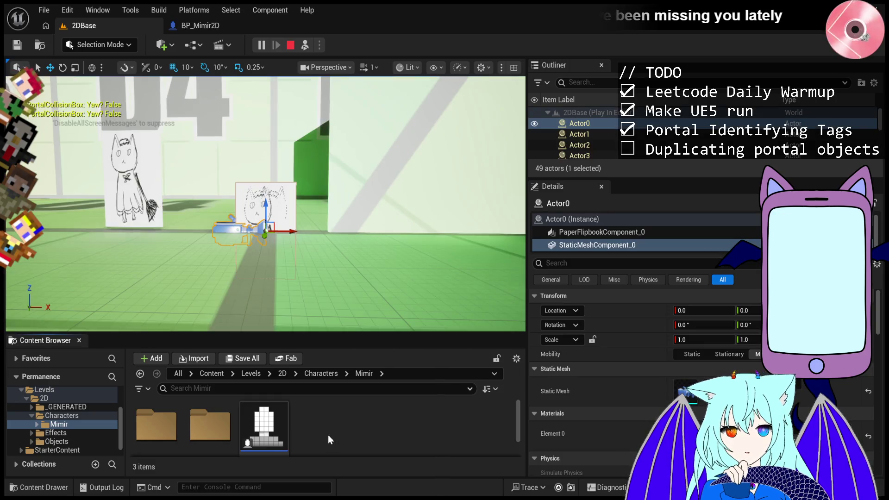
drag(283, 322, 251, 352)
drag(266, 203, 227, 209)
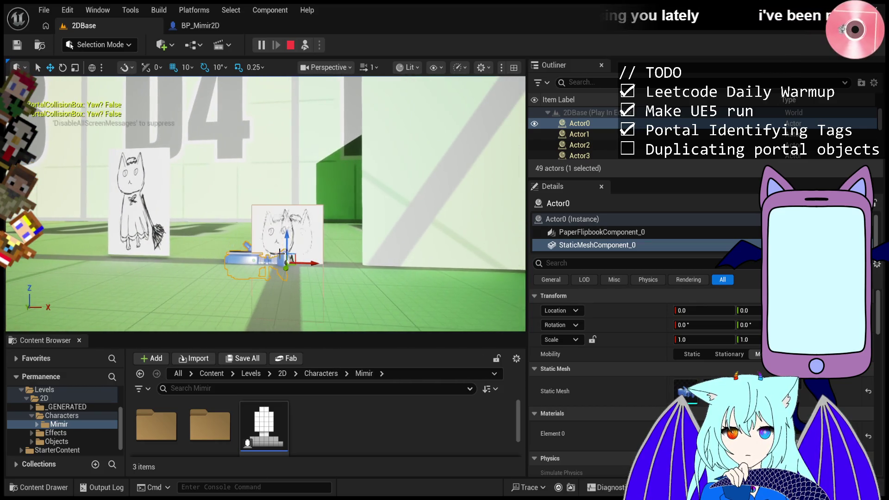
mouse_move(296, 259)
mouse_down()
mouse_move(291, 161)
mouse_move(278, 161)
mouse_move(267, 181)
mouse_up()
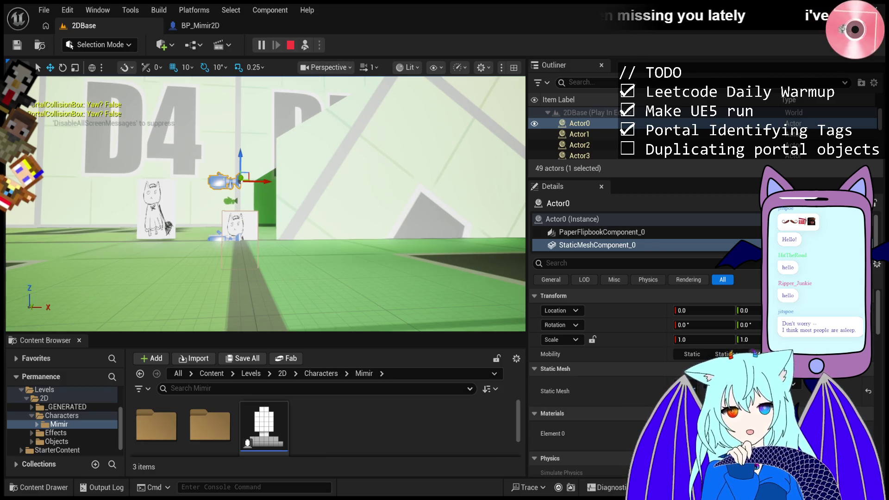
Step: Select BP_Portal2D, restart the play session, and move Mimir with the A key
click(340, 224)
click(291, 48)
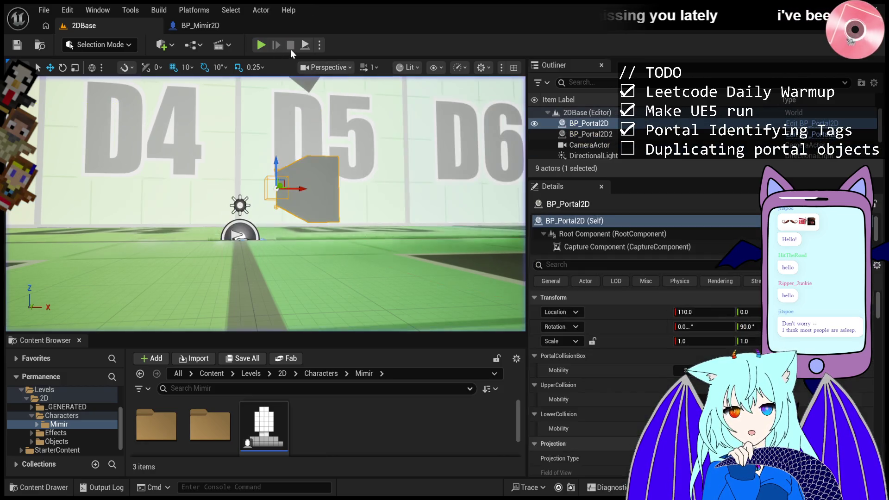
click(262, 45)
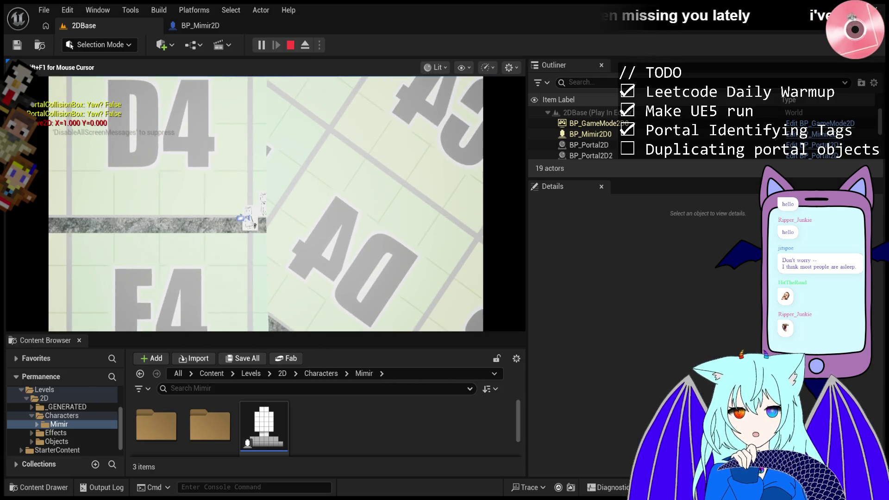
key(a)
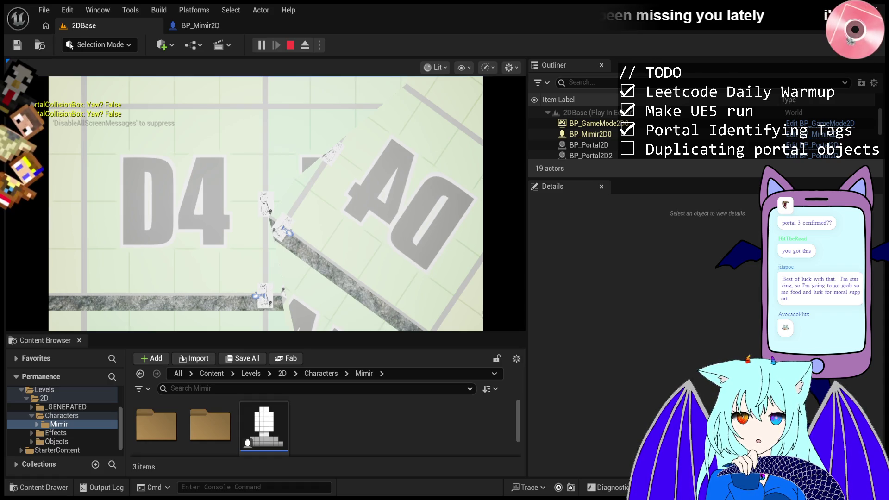
Step: Stop the running game to return to editing the 2DBase level
click(290, 45)
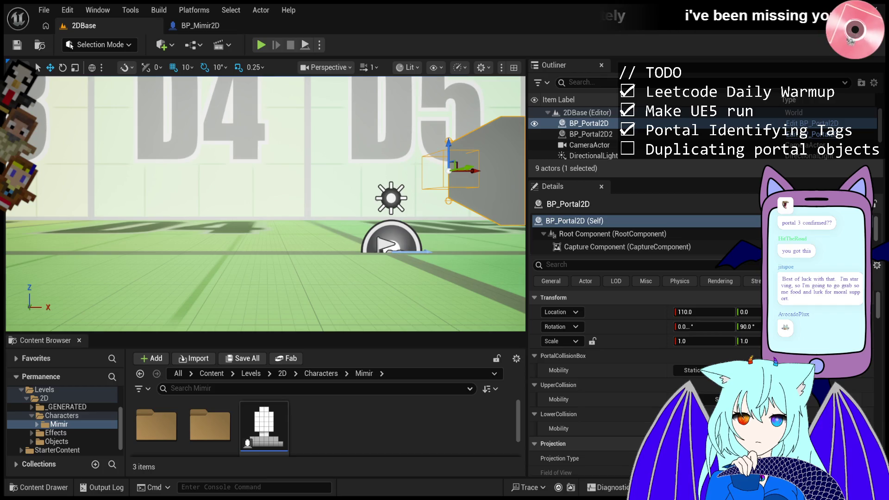
Step: Start play, enlarge the Outliner, and inspect the spawned Actor8 and Actor9 details
click(261, 45)
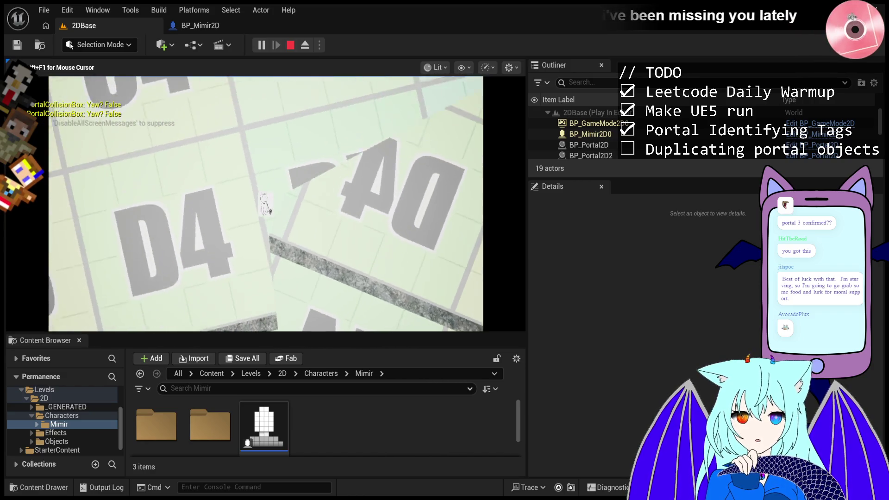
scroll(616, 139, down, 4)
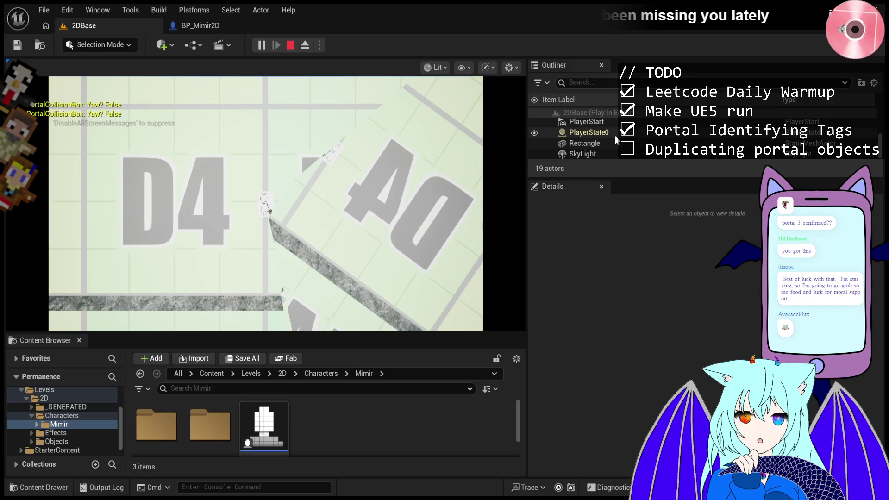
scroll(616, 139, up, 4)
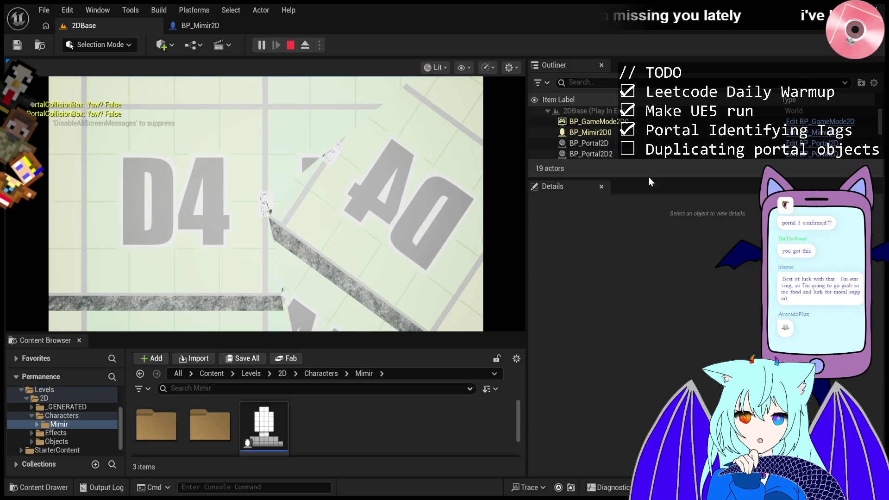
drag(652, 178, 652, 295)
click(643, 204)
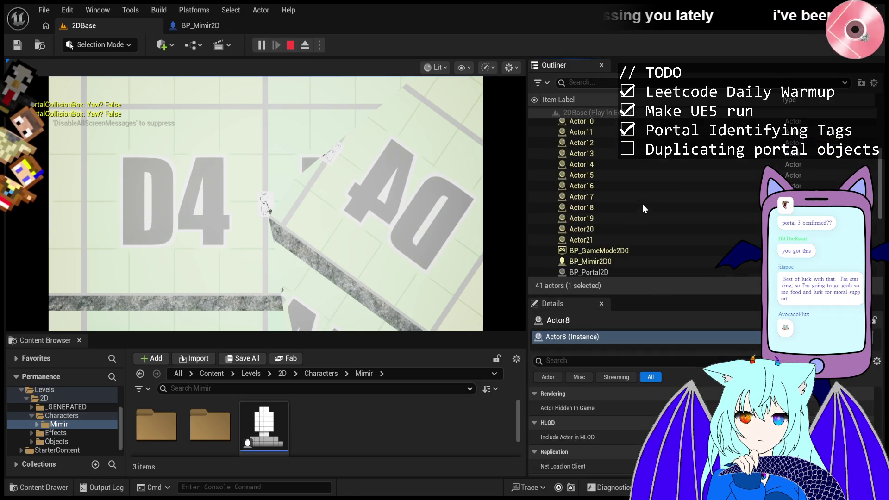
scroll(602, 181, up, 4)
click(603, 217)
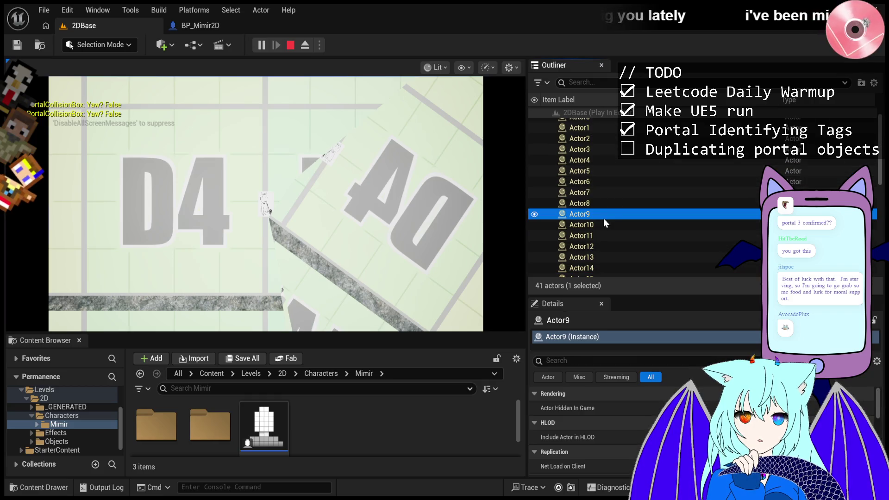
click(612, 342)
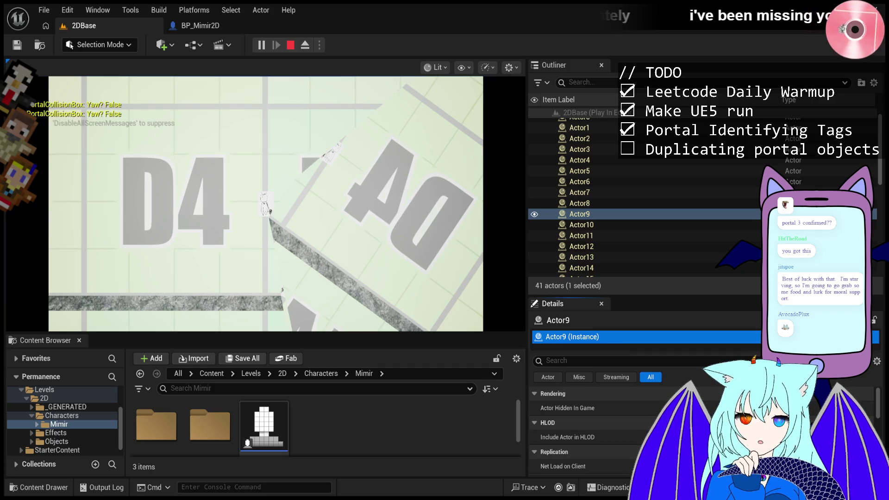
click(602, 214)
Step: Stop and restart the play session, then select BP_Mimir2D0 in the Outliner
click(290, 45)
scroll(279, 429, down, 1)
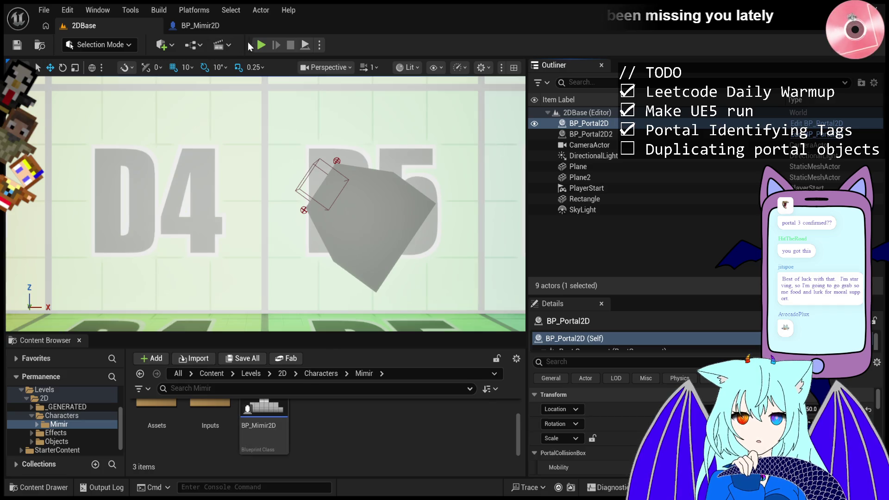
click(255, 44)
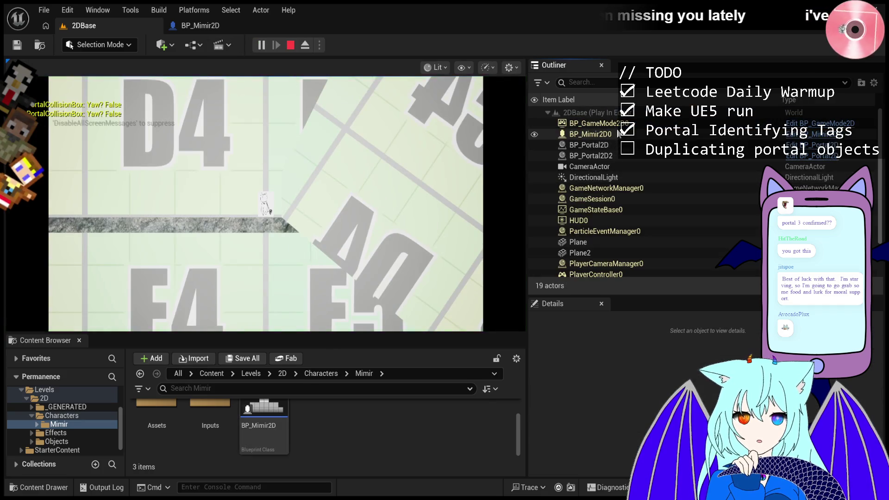
click(617, 135)
Step: Enlarge the Details area and select Mimir's Sprite component
scroll(597, 440, down, 2)
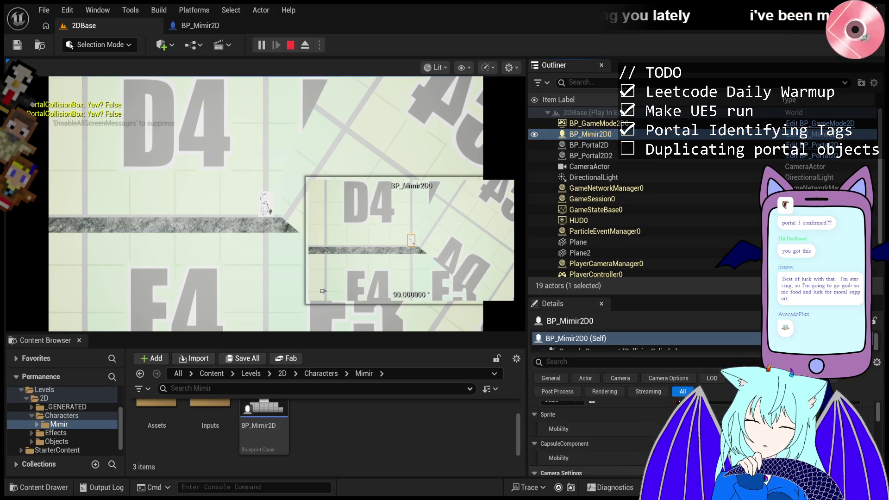
scroll(632, 432, down, 6)
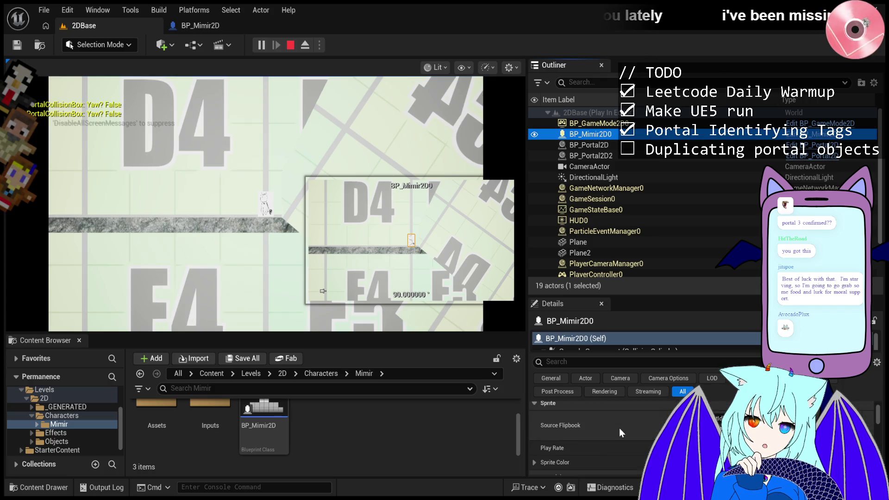
drag(667, 296, 667, 198)
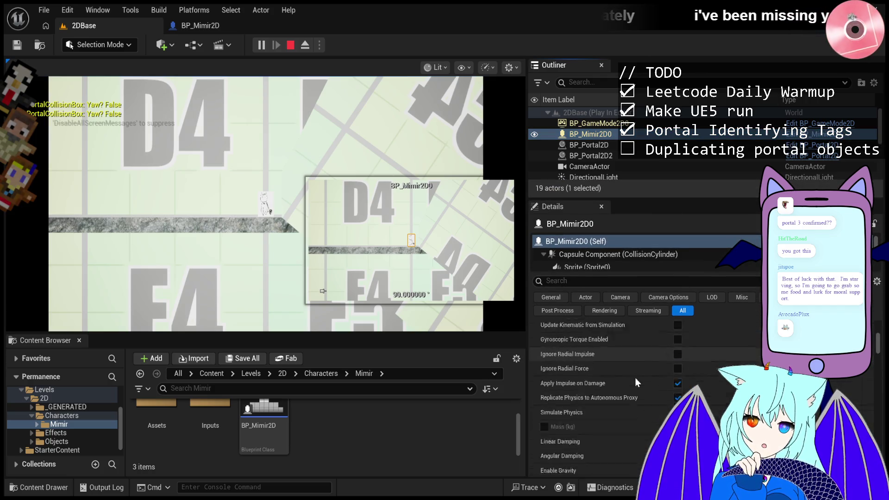
scroll(635, 377, down, 5)
scroll(879, 350, down, 5)
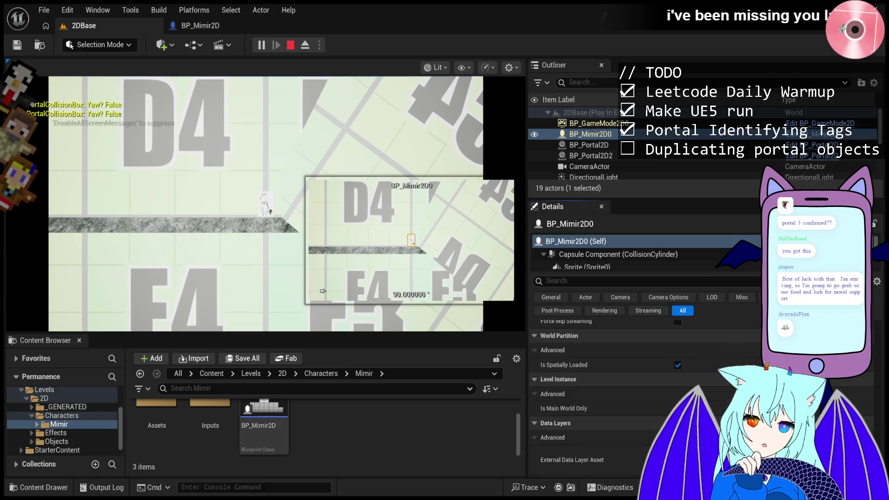
click(597, 255)
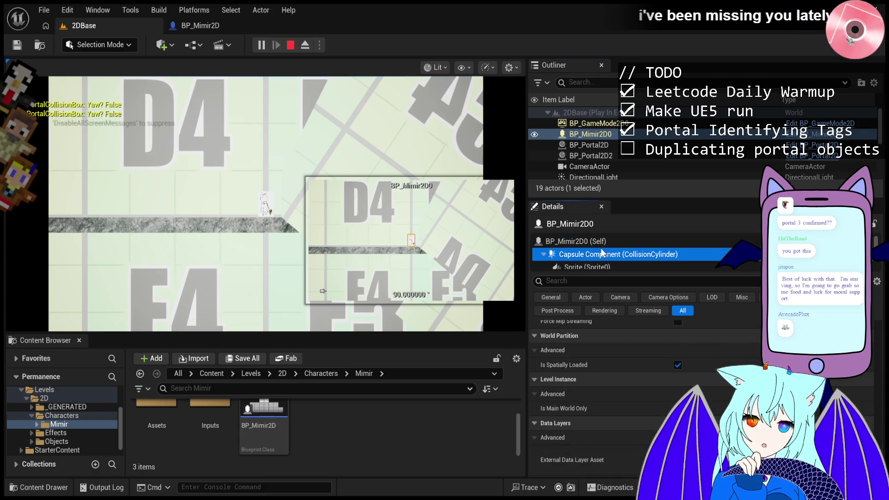
scroll(602, 249, down, 1)
click(588, 237)
Step: Filter Details by 'Tag', add a Component Tags entry 'DuplicateOnPortal', and regain editor control with Shift+F1
click(610, 281)
text(Tag)
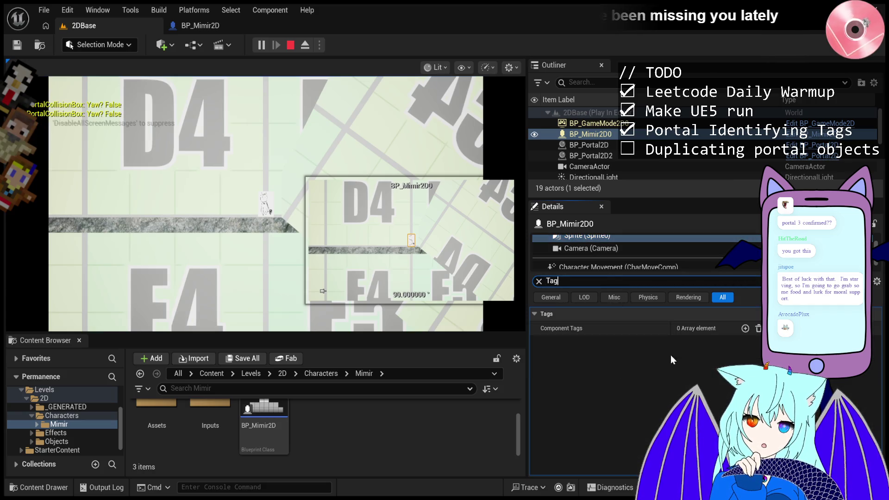
click(744, 328)
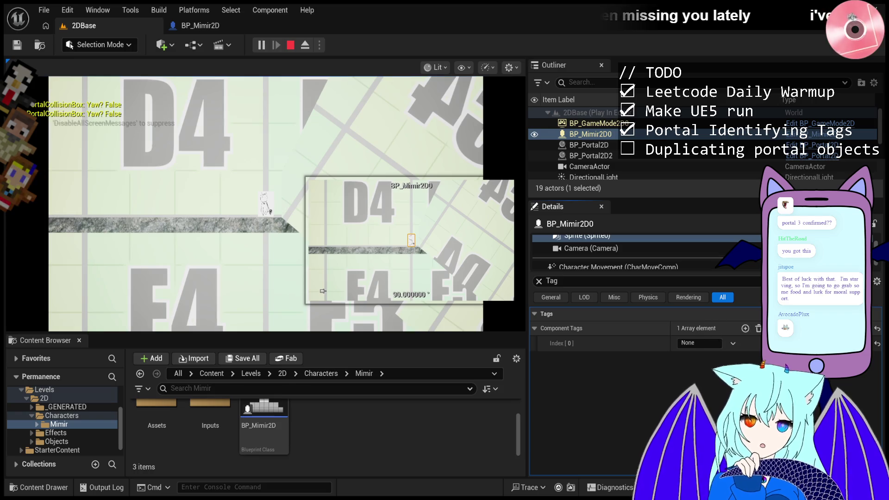
click(697, 342)
text(DuplicateOnPortal)
key(Return)
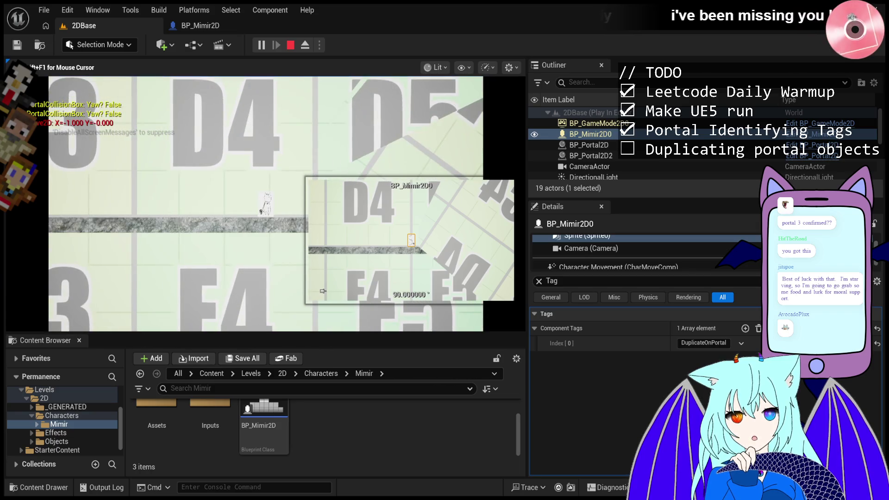
key(shift+F1)
Step: Inspect the spawned duplicates Actor11 and Actor0 in the Outliner
scroll(629, 163, up, 5)
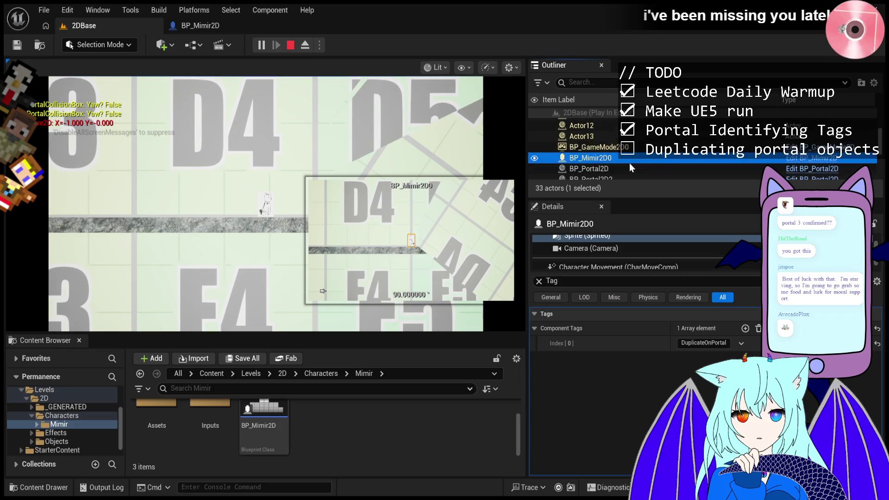
click(591, 133)
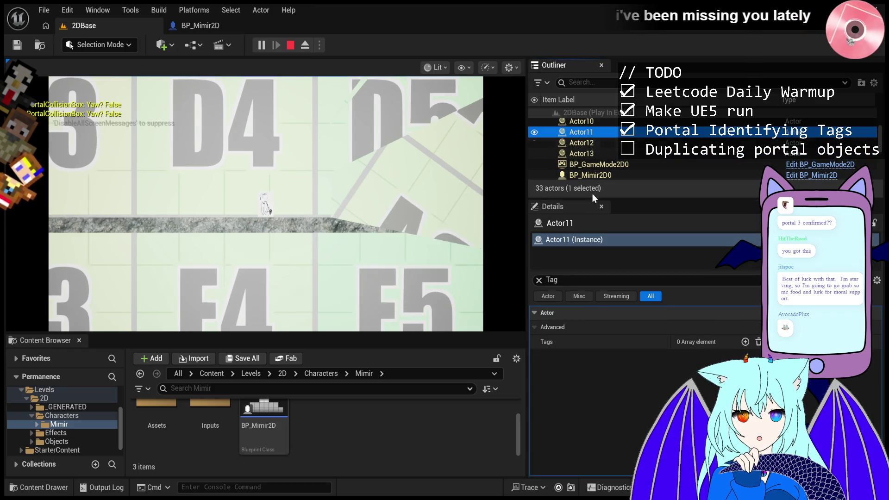
scroll(590, 153, up, 3)
scroll(589, 146, up, 2)
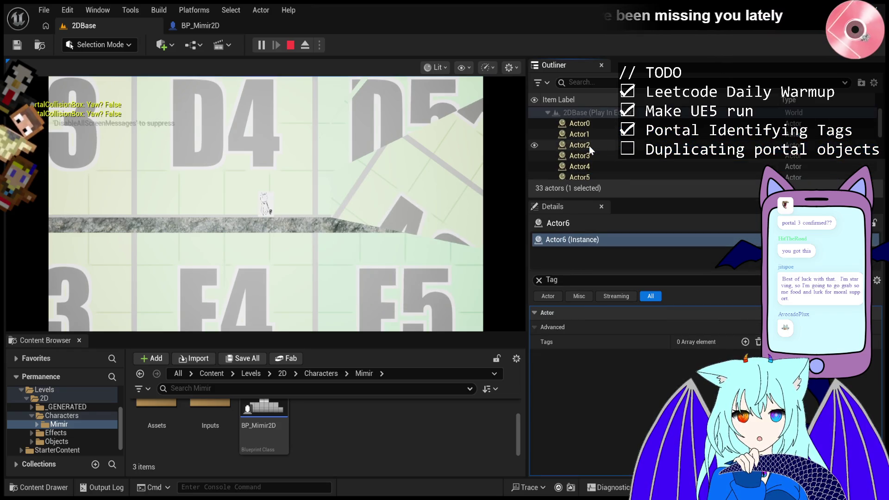
click(590, 148)
scroll(598, 120, down, 2)
scroll(586, 111, up, 2)
click(611, 124)
Step: Check the Mimir actor's Sprite component for its DuplicateOnPortal tag
scroll(611, 123, down, 5)
scroll(603, 140, up, 3)
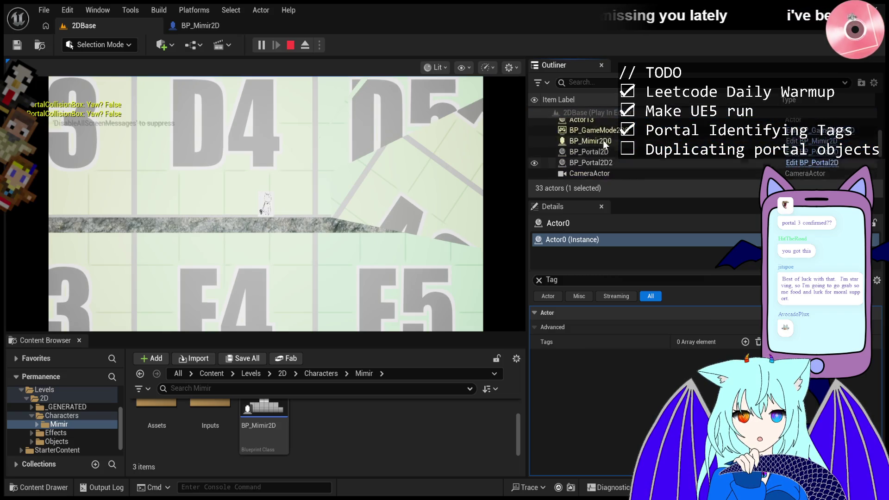
click(597, 158)
scroll(605, 254, up, 2)
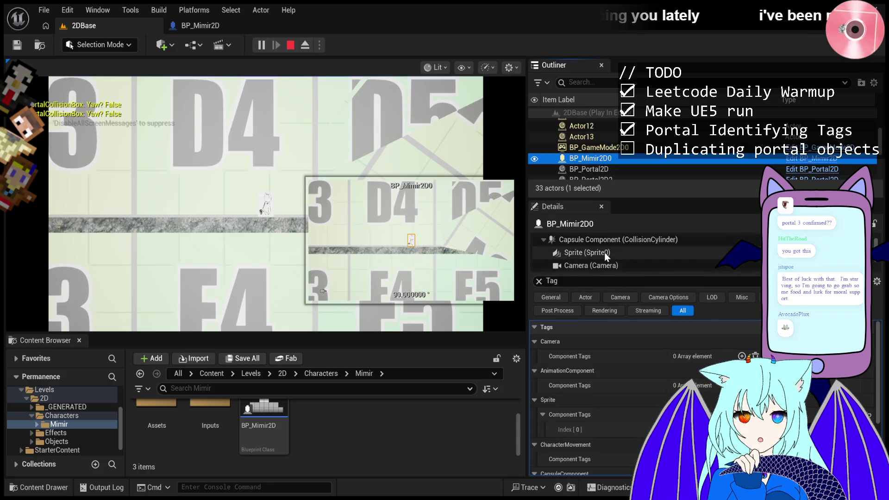
click(600, 255)
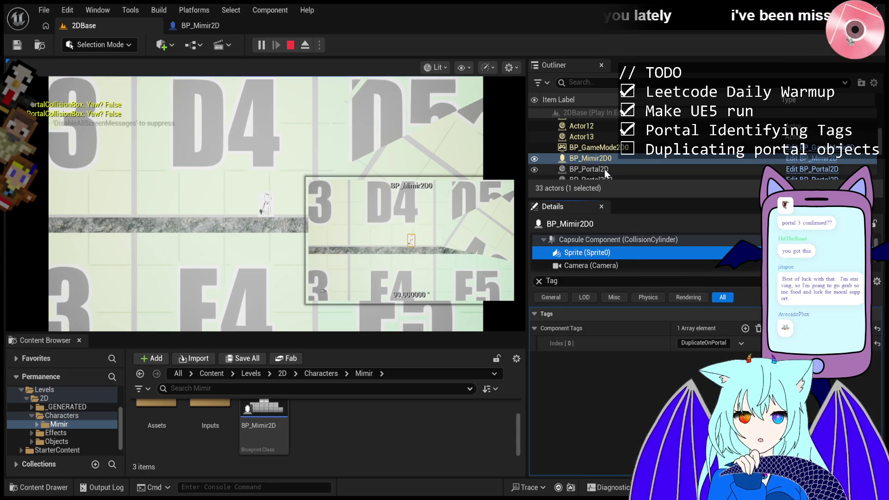
Step: Eject from the player view and frame the spawned Actor12 in the viewport
click(303, 47)
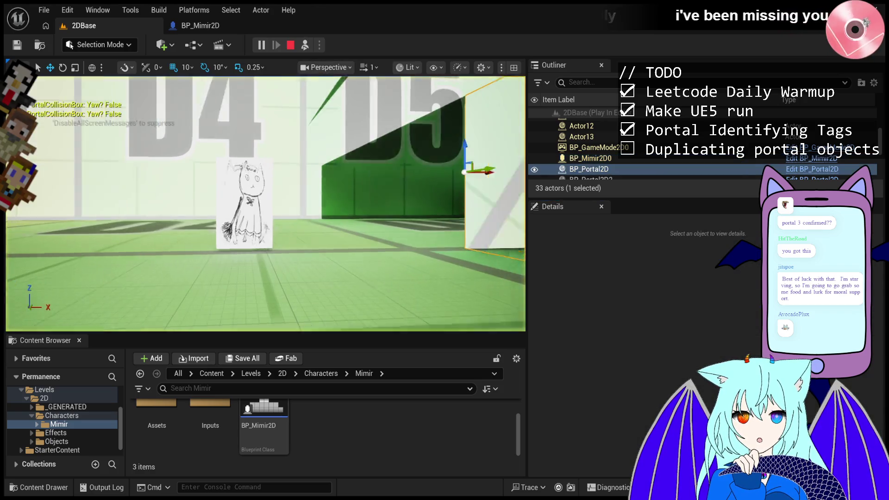
click(341, 215)
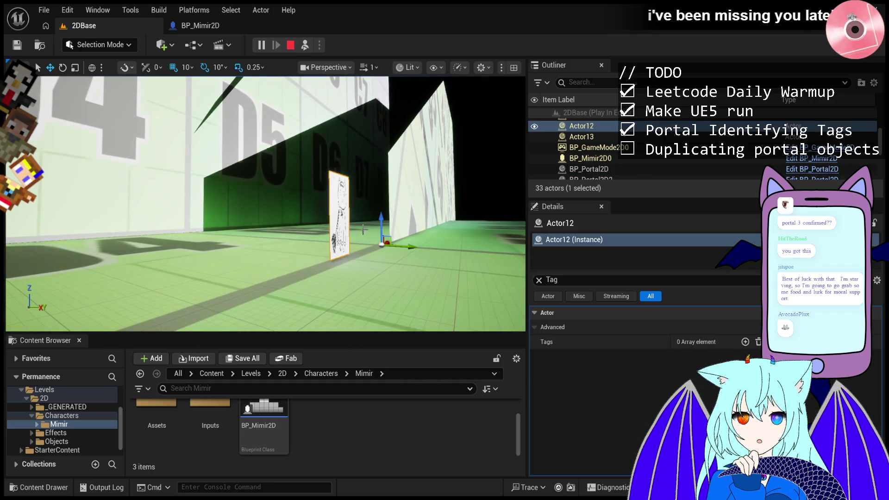
key(f)
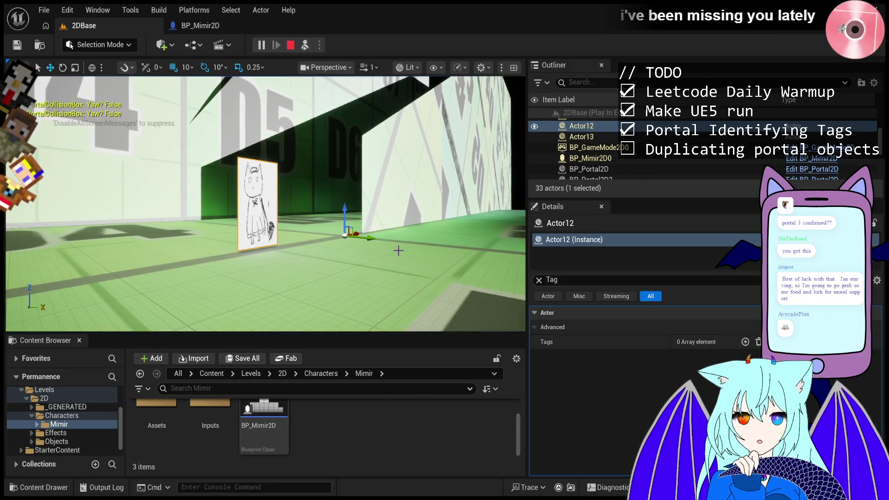
Step: Compare Actor13 and Actor12 tags, clear the Tag filter, then reselect the Mimir actor
click(602, 137)
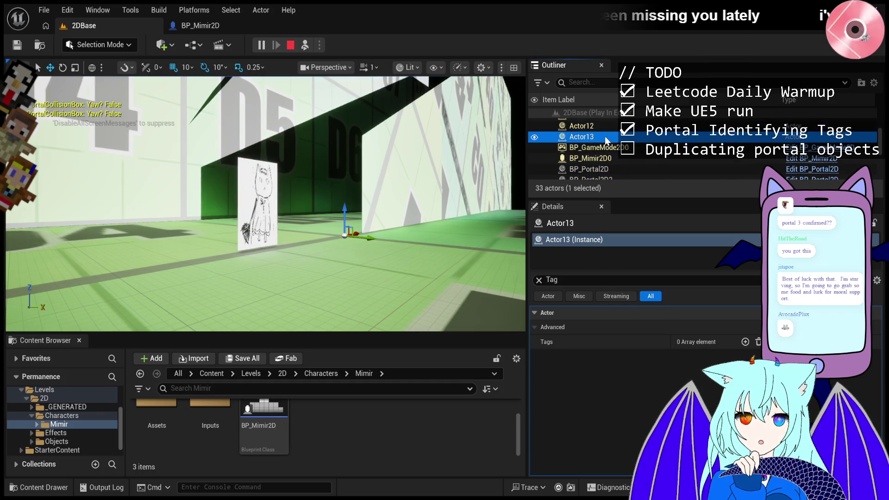
scroll(605, 136, up, 1)
click(599, 148)
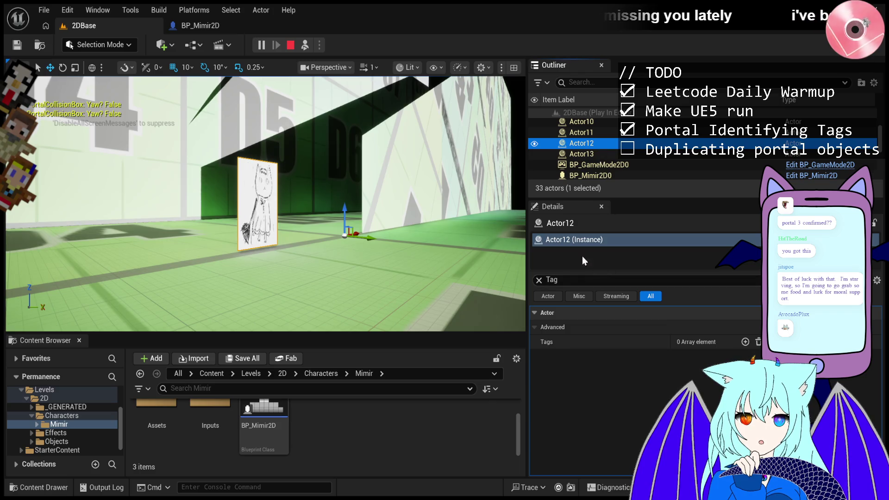
click(539, 279)
click(578, 240)
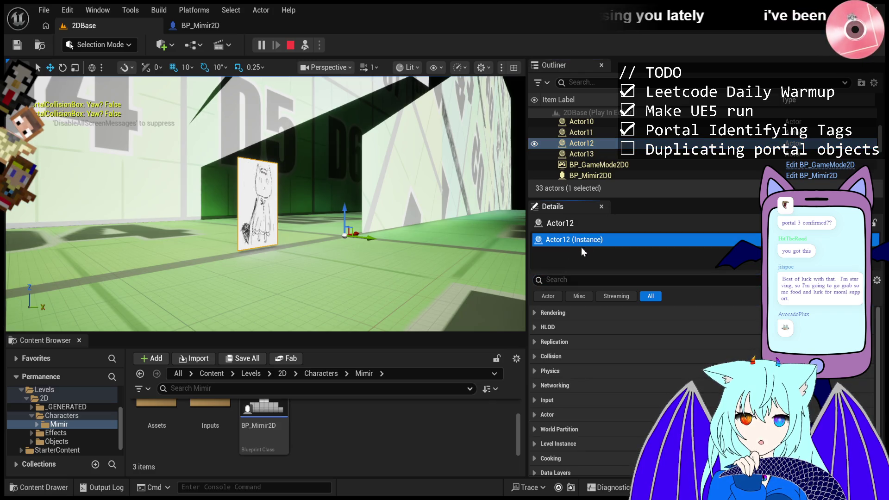
click(605, 165)
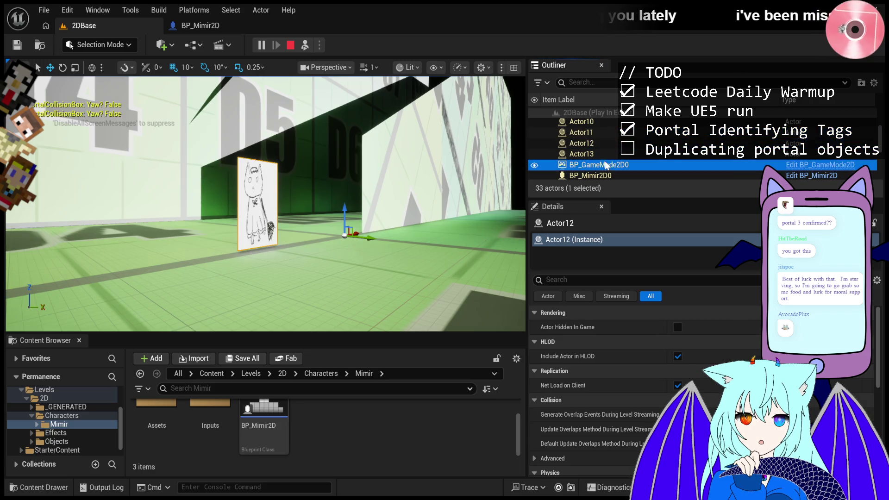
click(607, 176)
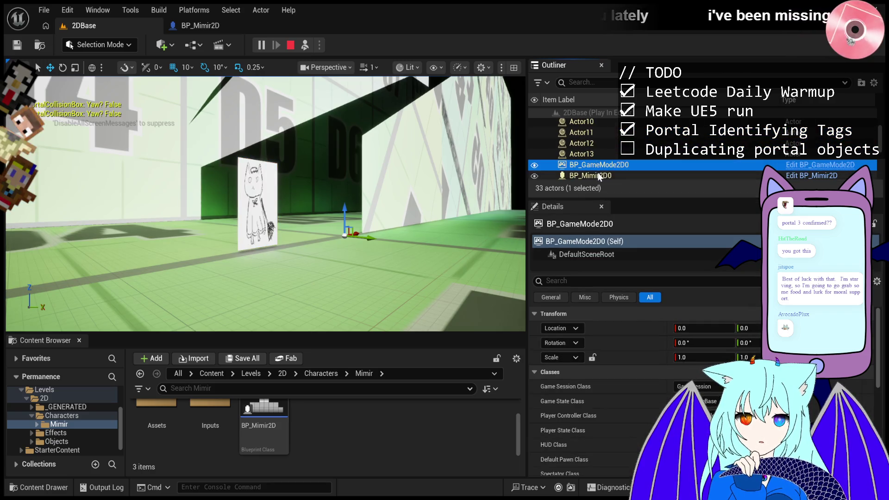
Step: Move Mimir 70 units along Y and search its properties for flip settings
drag(279, 204, 311, 216)
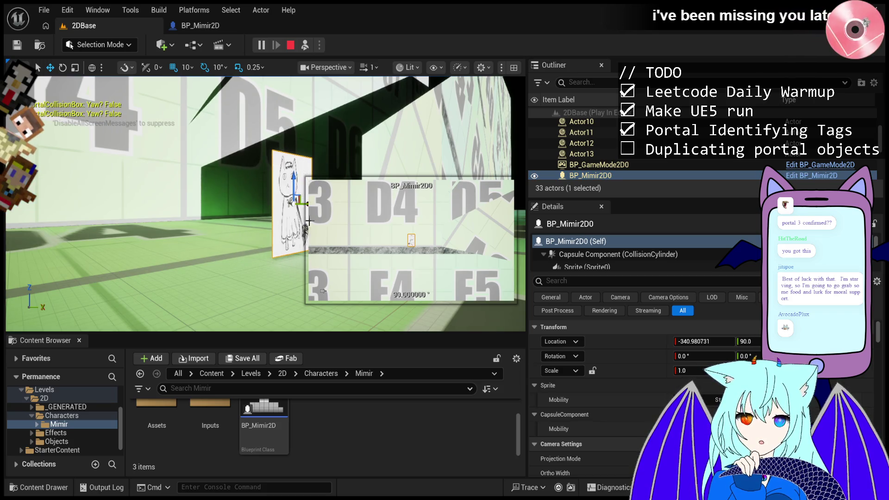
scroll(624, 358, down, 5)
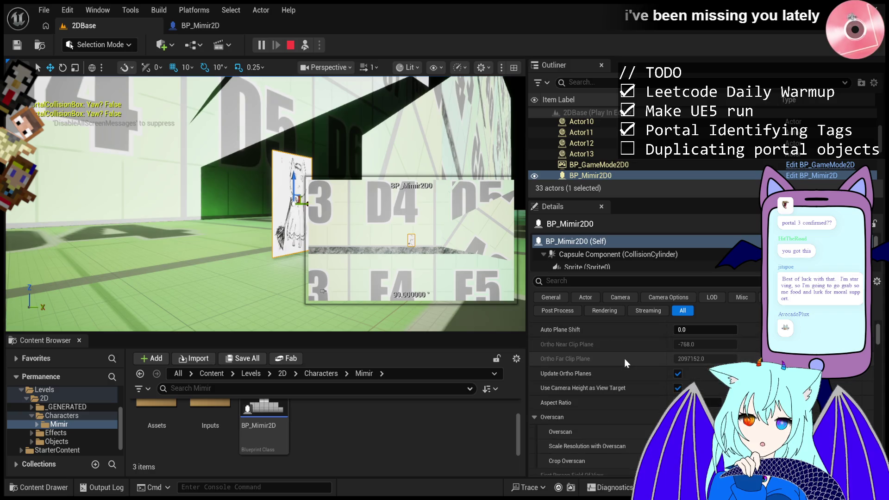
click(612, 286)
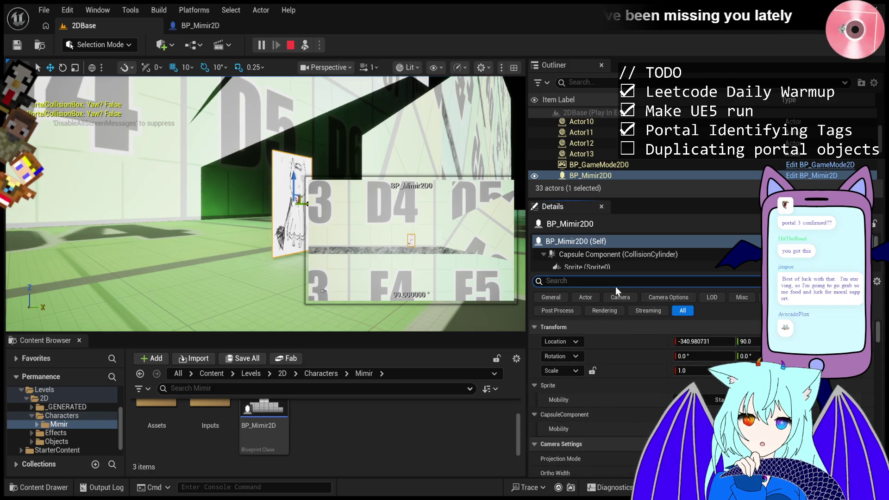
text(flip)
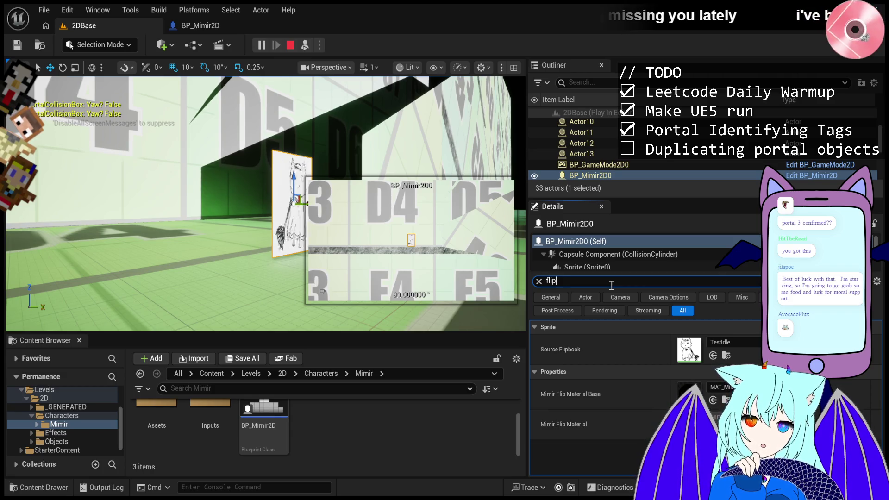
key(BackSpace)
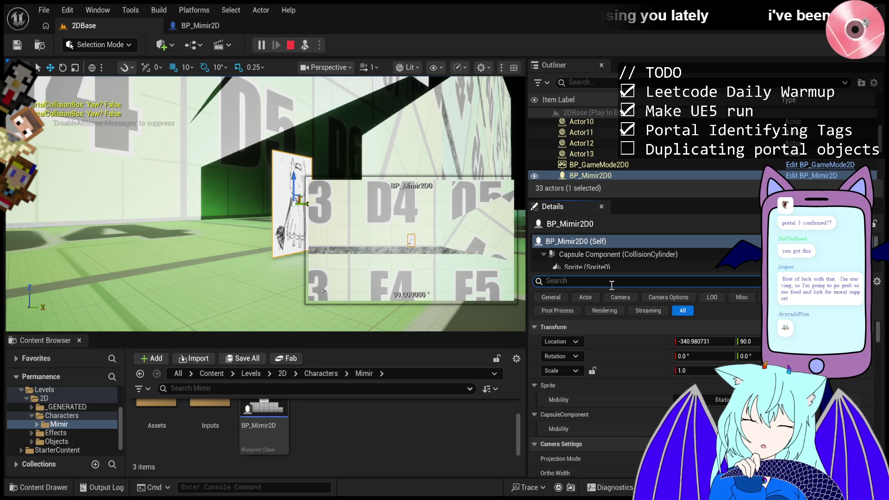
Step: Bring up the Sprite component's properties in the Details panel
scroll(609, 140, down, 2)
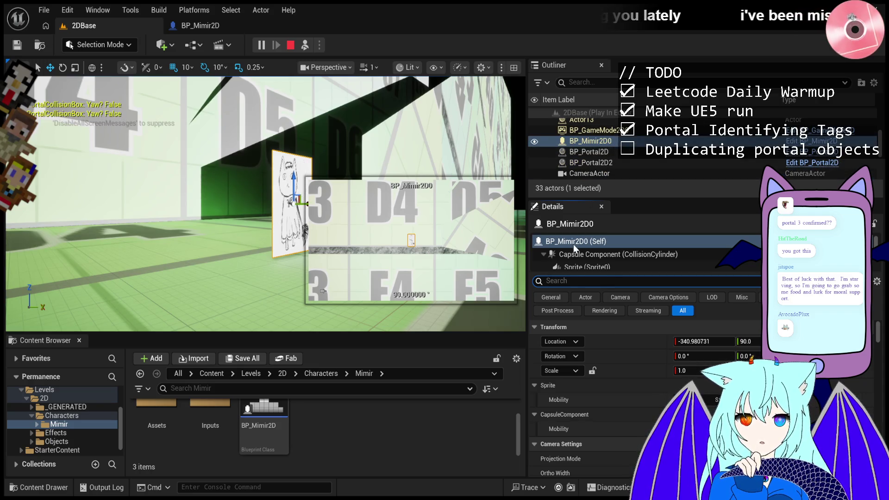
click(577, 263)
scroll(587, 248, down, 2)
scroll(588, 248, up, 1)
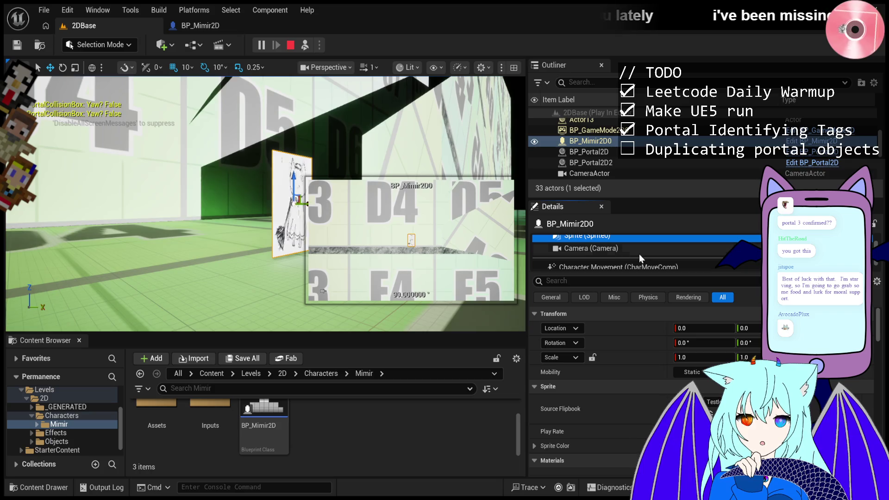
scroll(643, 255, up, 1)
Step: Hide BP_Mimir2D0 with its Outliner eye icon, then make it visible again
click(534, 142)
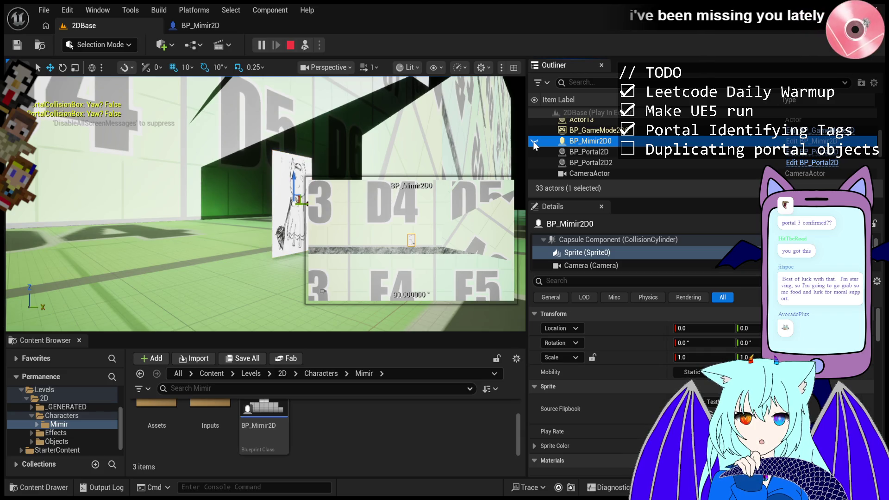
click(534, 142)
click(535, 142)
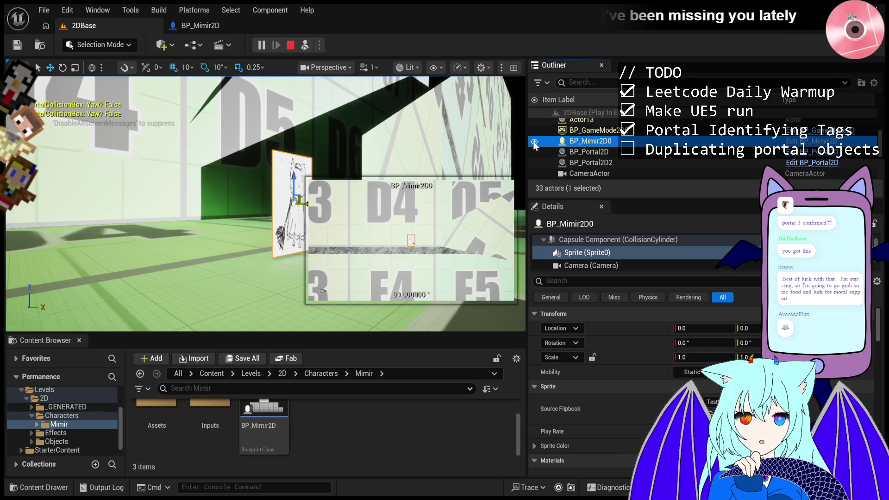
scroll(623, 163, up, 5)
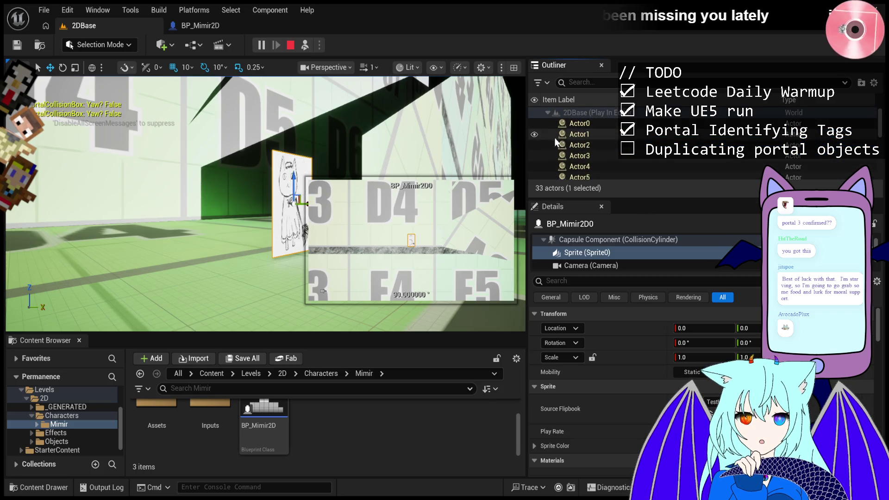
Step: Hide the spawned Actor0 through Actor8 by dragging down the Outliner eye column
drag(534, 124, 535, 175)
scroll(534, 157, down, 1)
scroll(536, 163, down, 3)
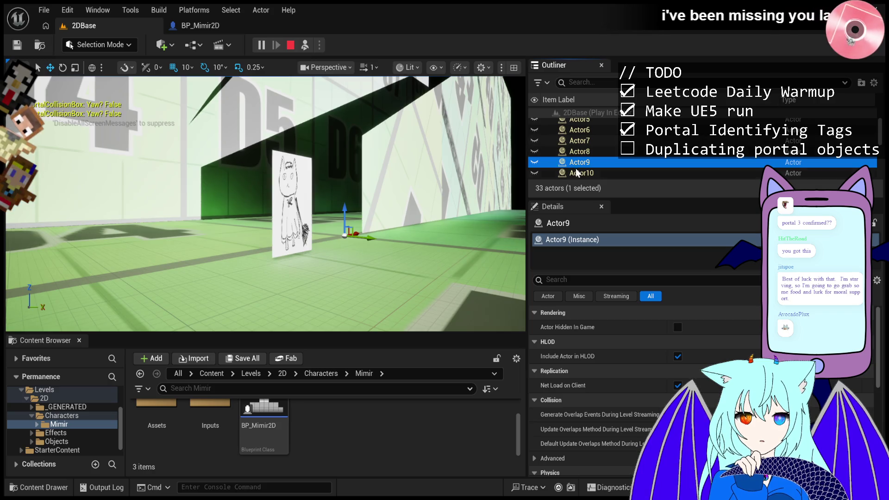
Step: Review Actor10's properties, then stop play and begin raising the view over the floor
click(535, 174)
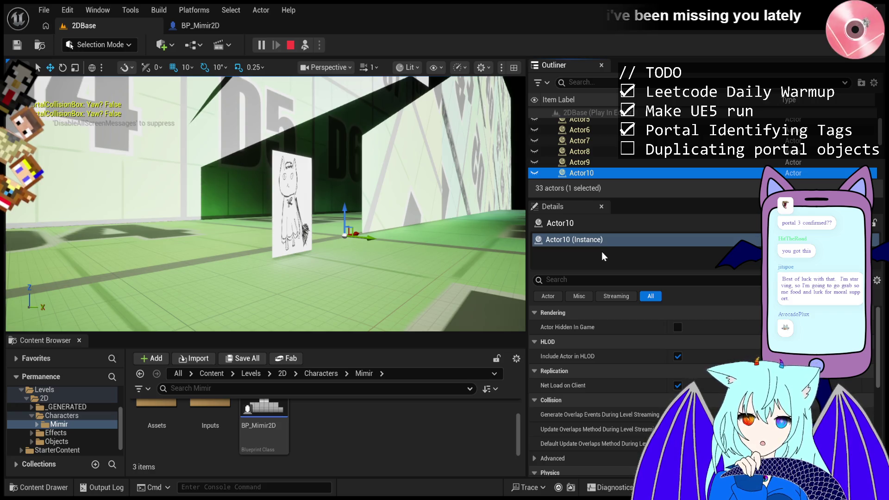
scroll(641, 421, down, 3)
scroll(640, 419, up, 5)
scroll(587, 361, down, 5)
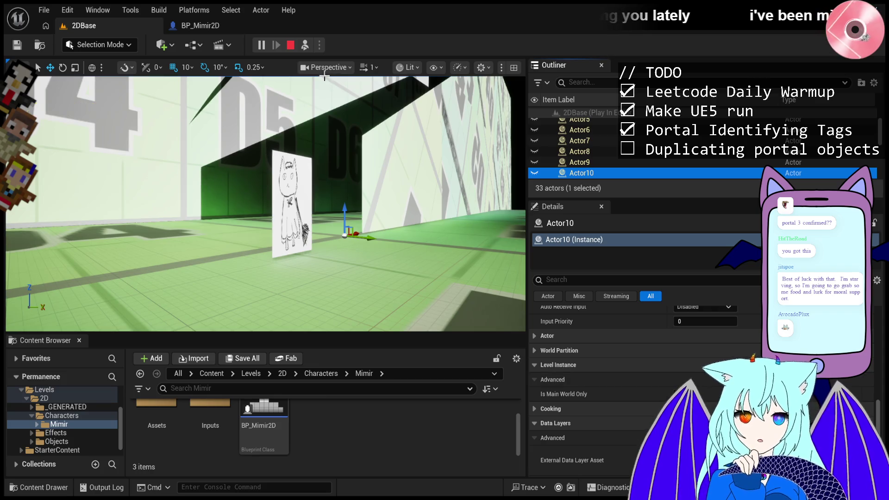
key(Escape)
drag(437, 225, 437, 224)
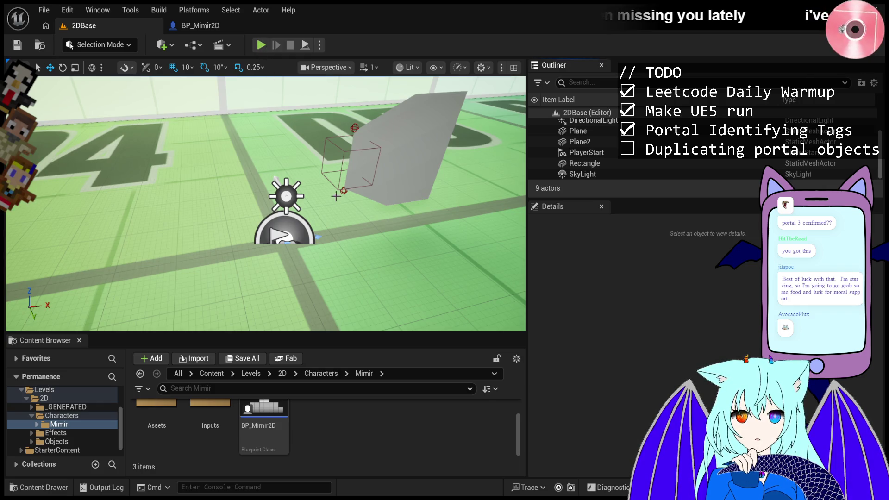
Step: Start a new play session of the 2DBase level
click(261, 44)
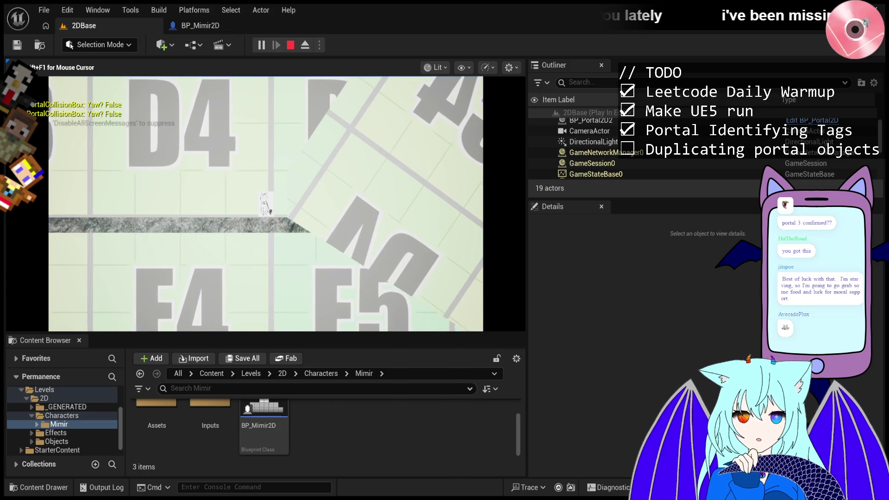
Step: Select BP_Mimir2D0's Sprite component and filter its Details by 'tag'
click(591, 132)
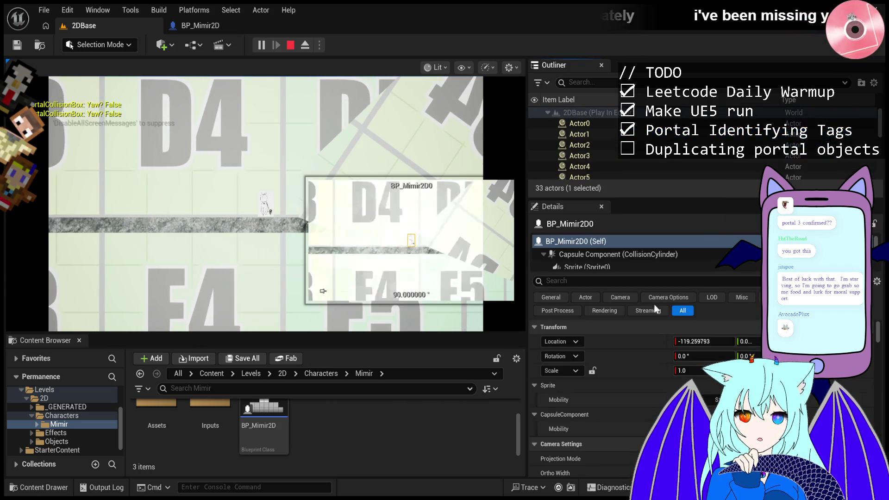
scroll(656, 310, down, 5)
click(603, 267)
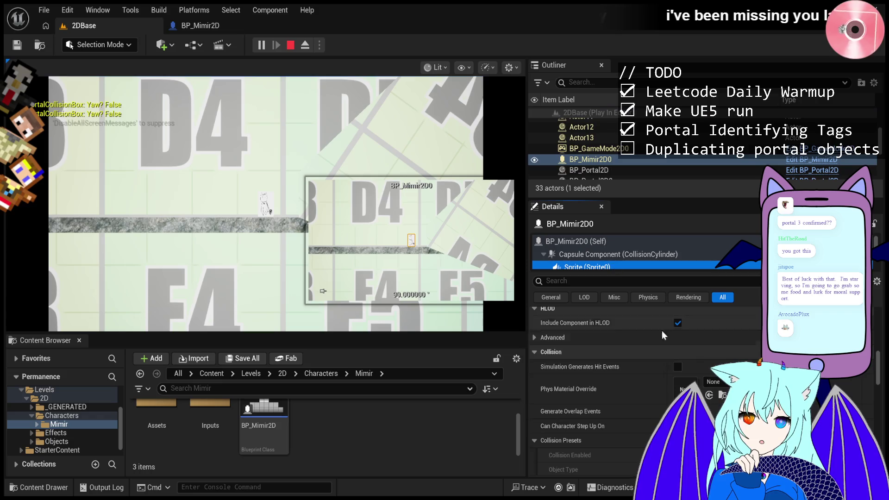
scroll(663, 332, down, 15)
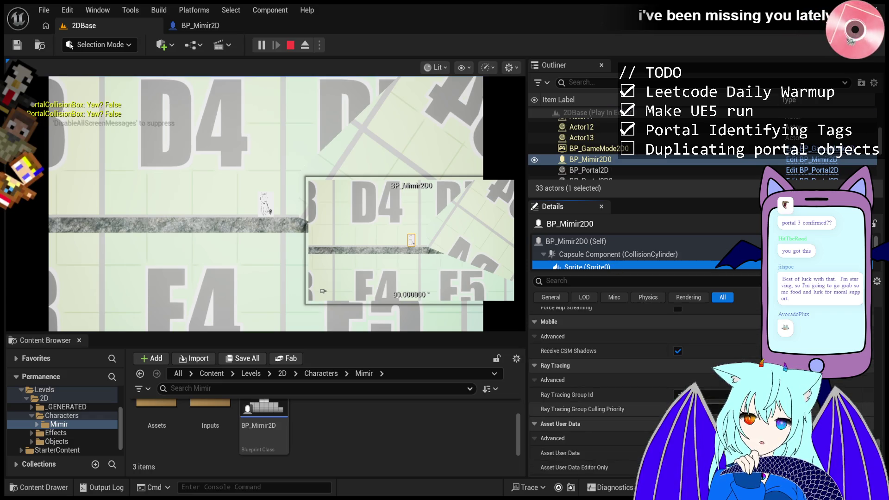
click(650, 280)
text(tag)
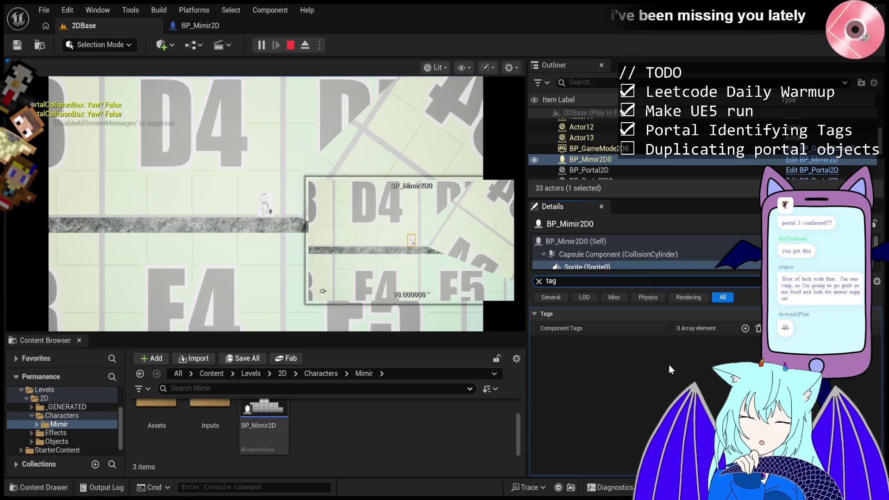
Step: Add a DuplicateOnPortal Component Tag to the Sprite, then select Actor13 to check its tags
click(746, 328)
click(708, 343)
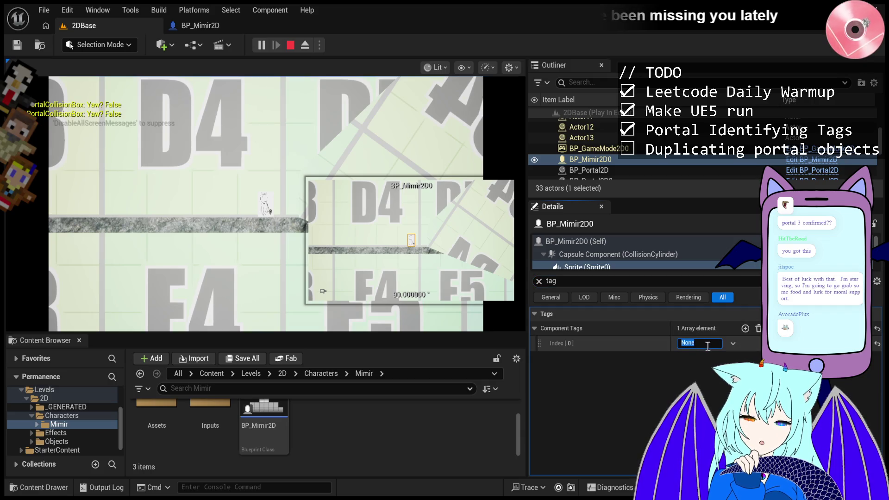
text(DuplicateOnPortal)
click(326, 105)
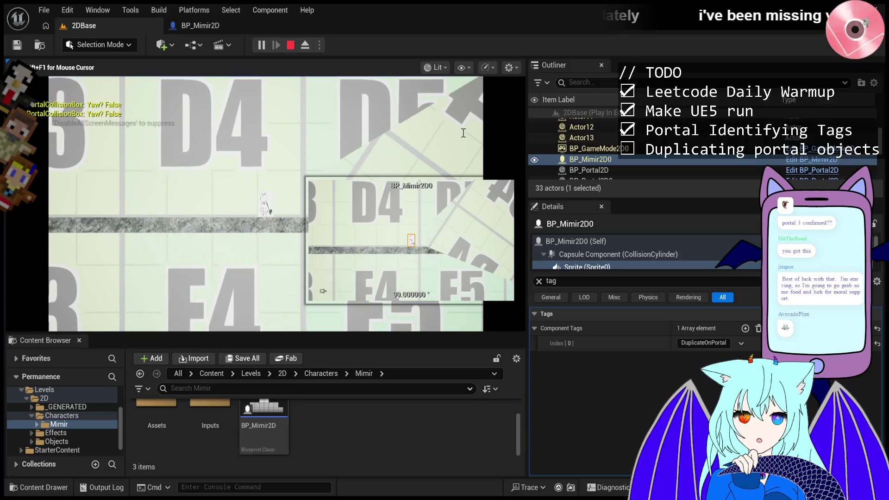
click(635, 138)
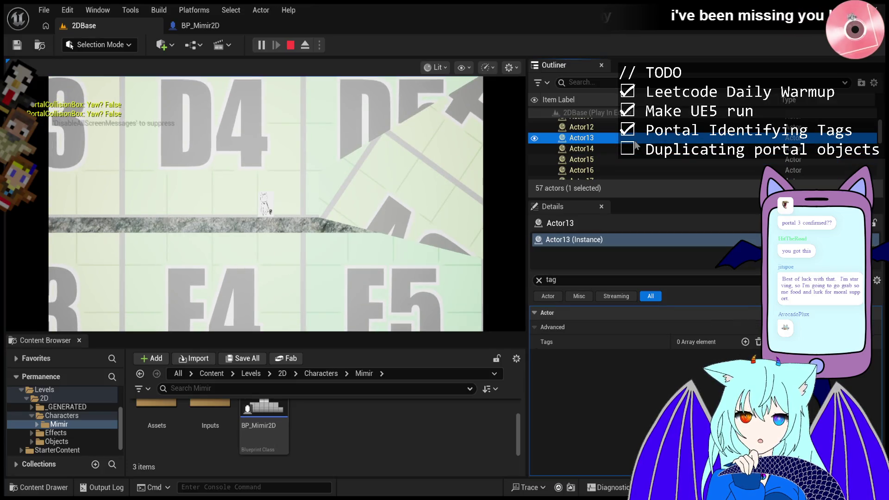
Step: Check the Tags fields on the spawned Actor13 and Actor32
scroll(638, 144, down, 2)
scroll(644, 148, down, 2)
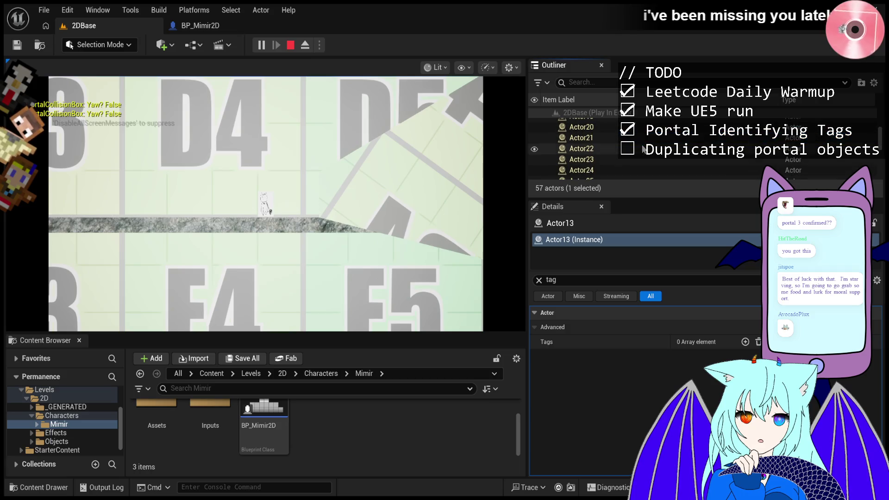
scroll(613, 160, down, 4)
click(613, 160)
scroll(615, 153, down, 2)
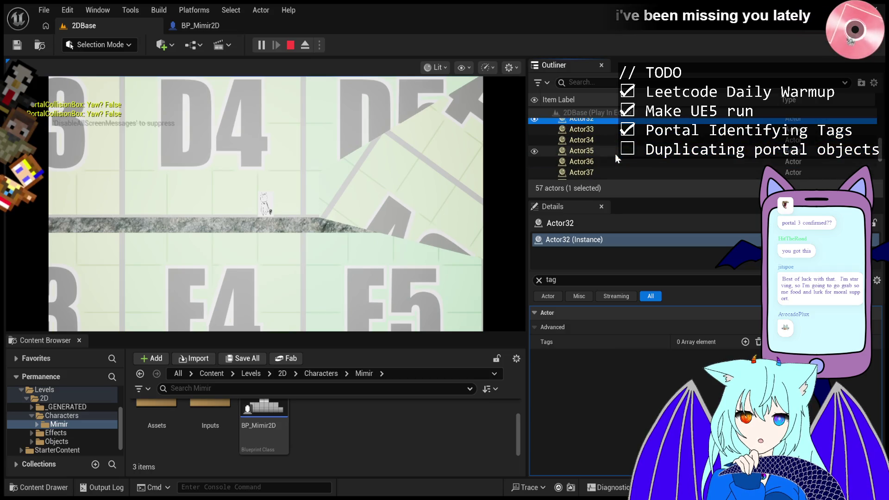
scroll(615, 153, down, 3)
Step: Check tags on BP_Portal2D2, Actor37 and Actor36, then resume the game and stop play
click(613, 164)
scroll(607, 139, up, 1)
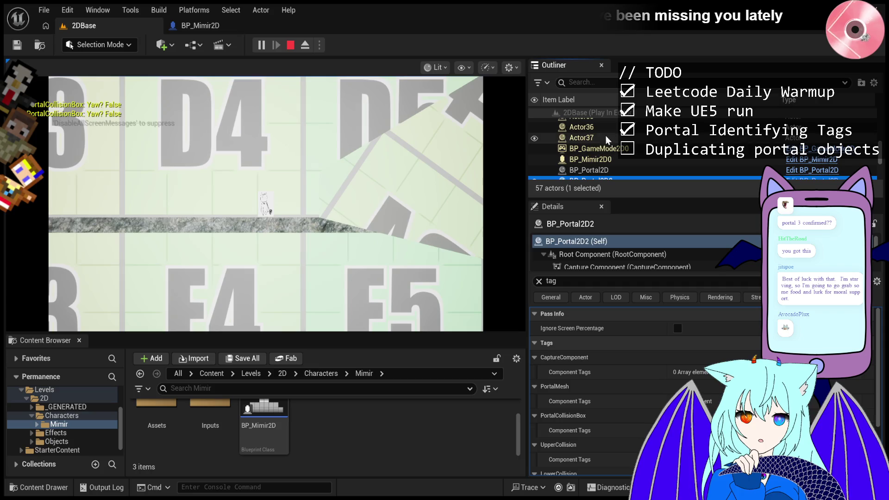
click(607, 138)
click(607, 127)
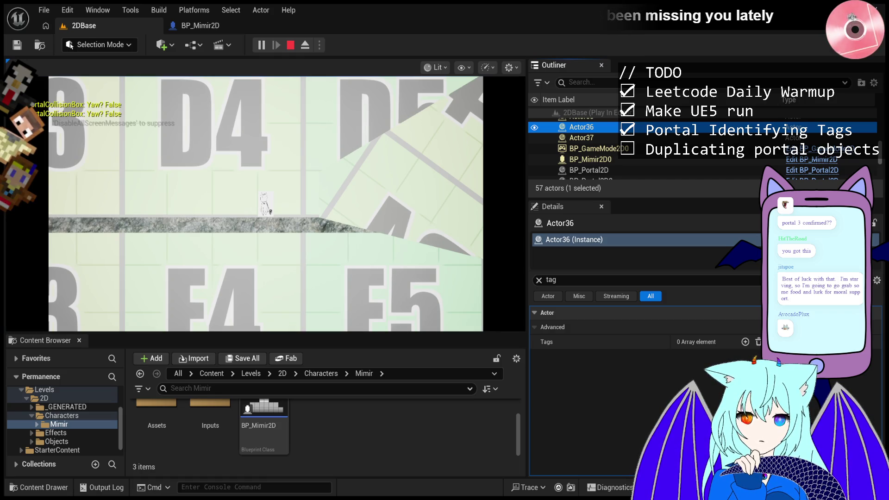
click(318, 237)
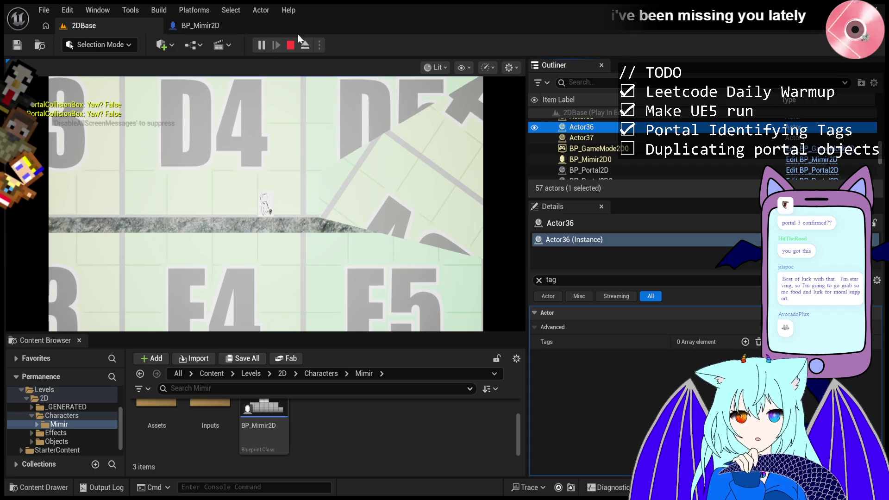
click(288, 46)
Step: Start play again and select BP_Mimir2D0's Sprite component
click(256, 46)
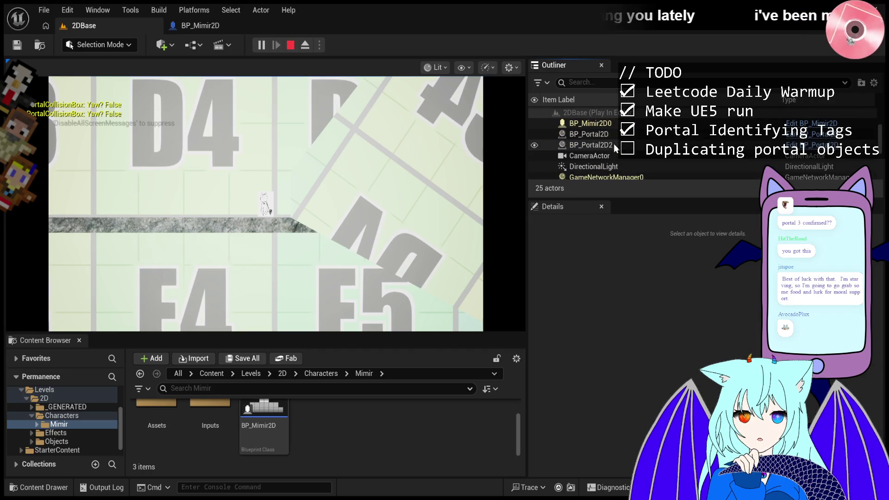
click(602, 124)
scroll(699, 381, down, 3)
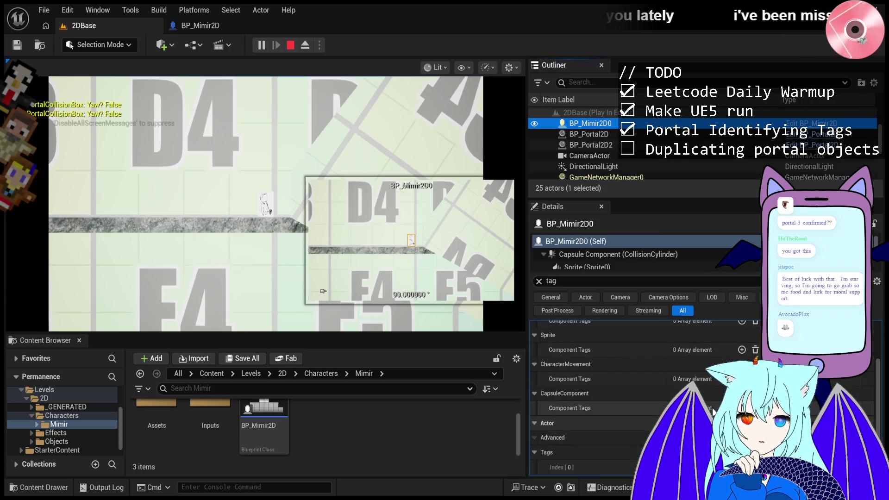
click(613, 265)
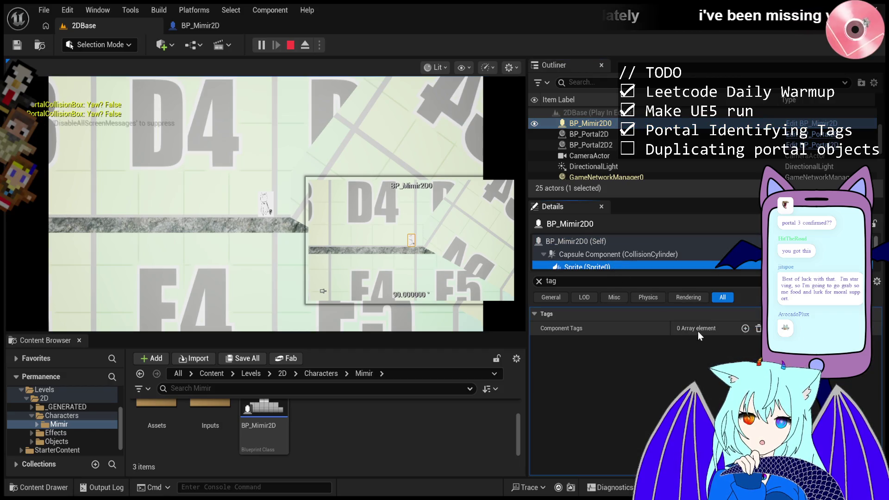
Step: Add a DuplicateOnPortal Component Tag, then move Mimir with A to trigger duplication
click(746, 328)
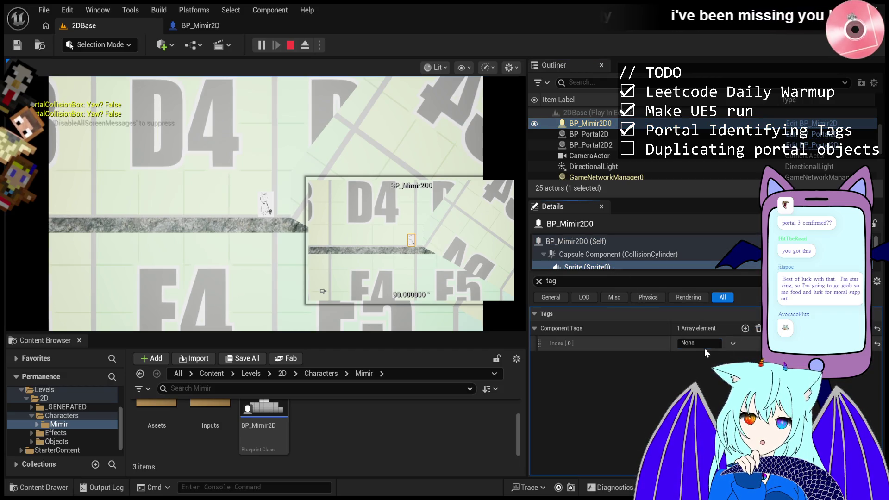
click(707, 345)
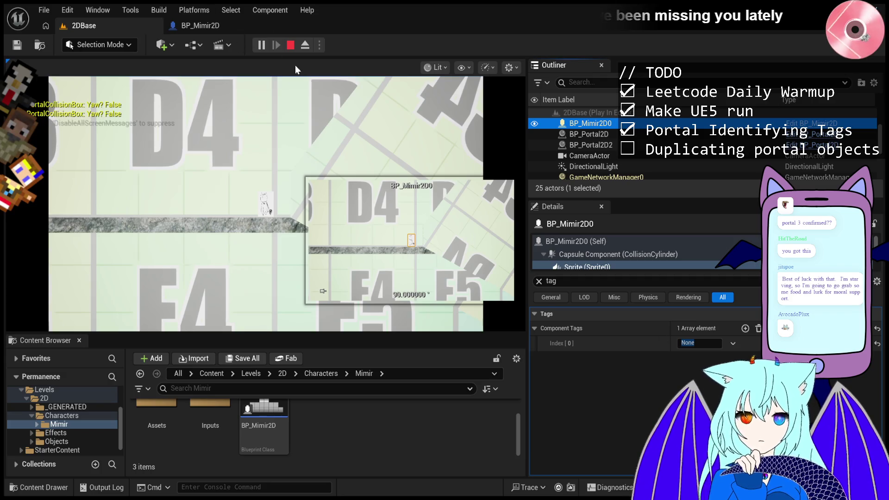
click(700, 343)
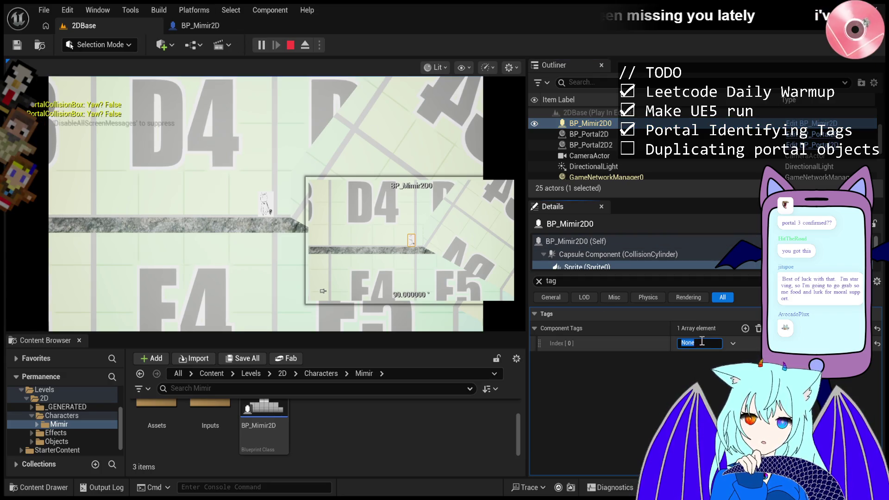
text(DuplicateOnPortal)
key(Return)
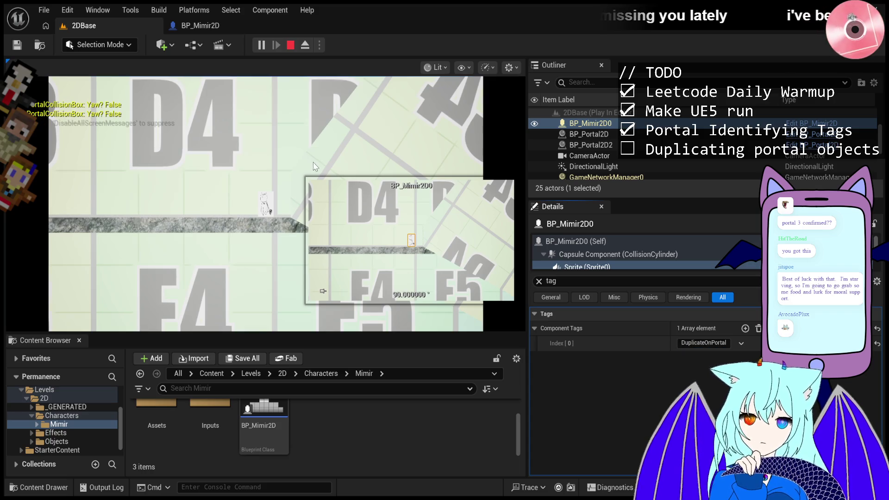
key(a)
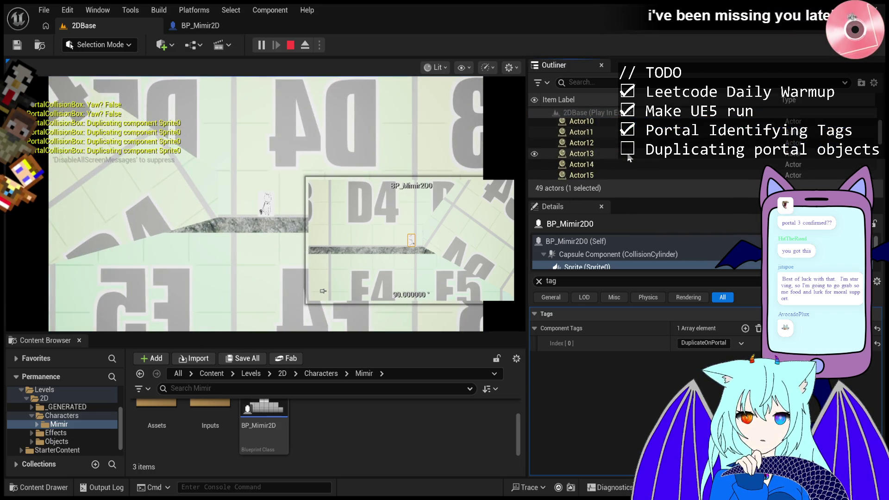
Step: Inspect the duplicate Actor29's own properties with the tag filter cleared and all categories listed
click(616, 152)
click(614, 154)
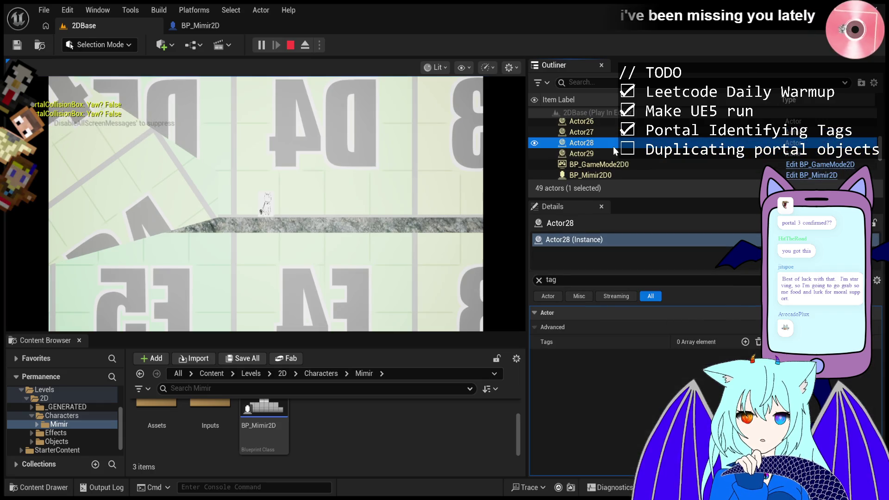
click(577, 241)
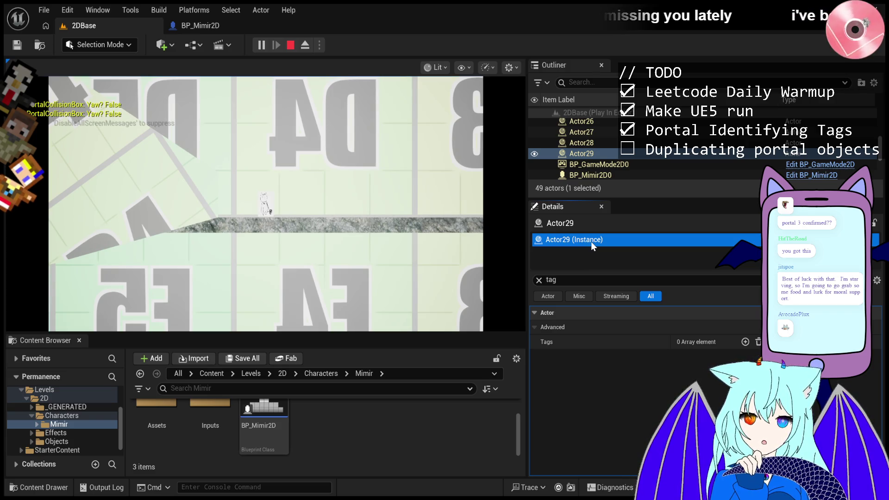
click(536, 279)
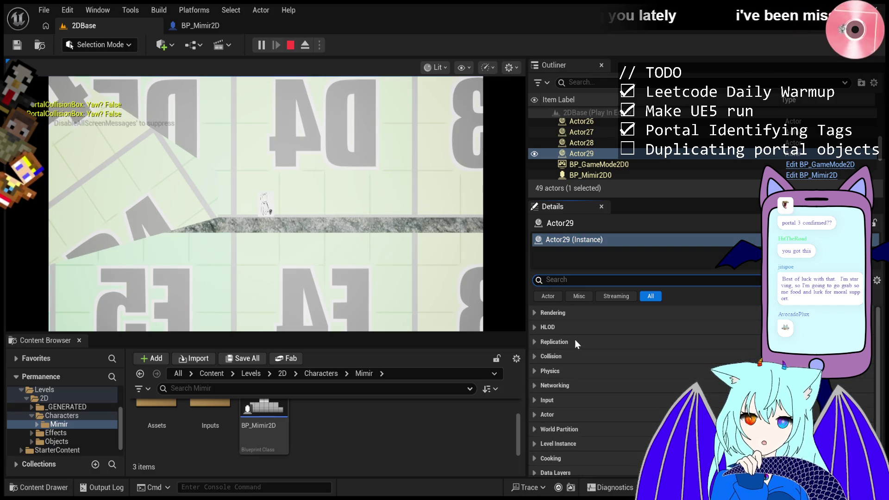
click(548, 296)
click(556, 298)
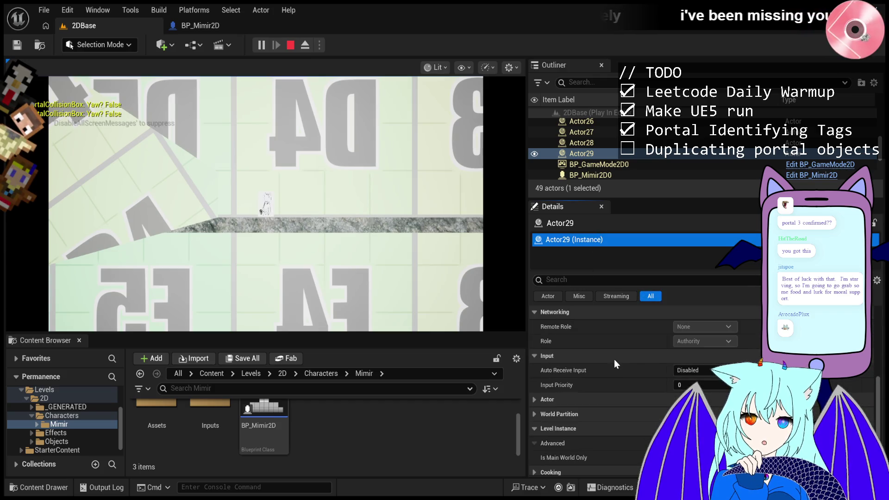
scroll(614, 359, up, 3)
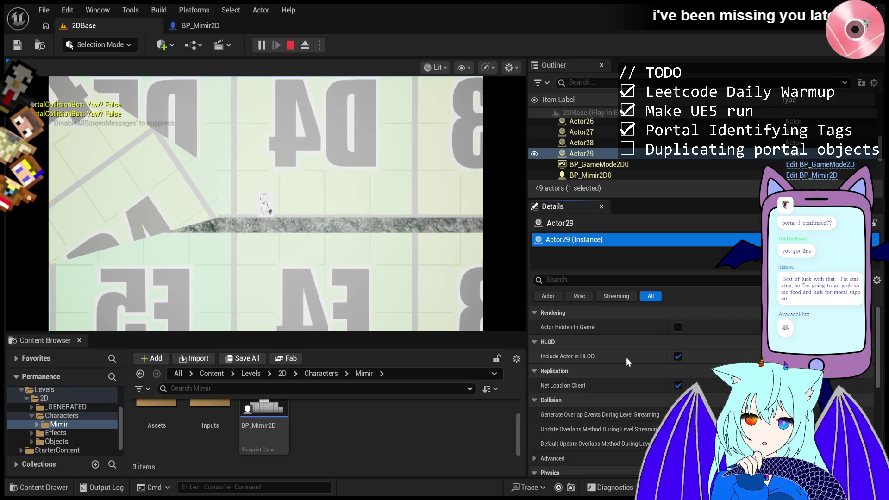
Step: Regain editor control with Shift+F1 and show BP_Mimir2D0's actor-level (Self) properties
click(398, 273)
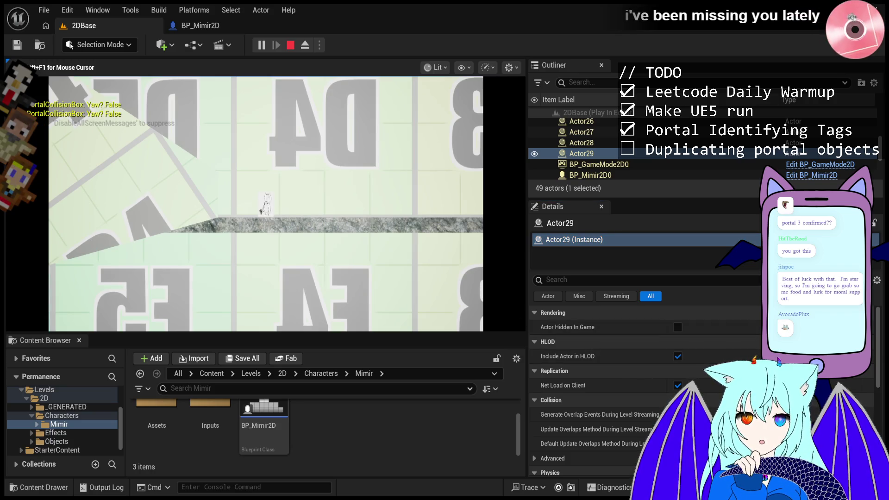
key(shift+F1)
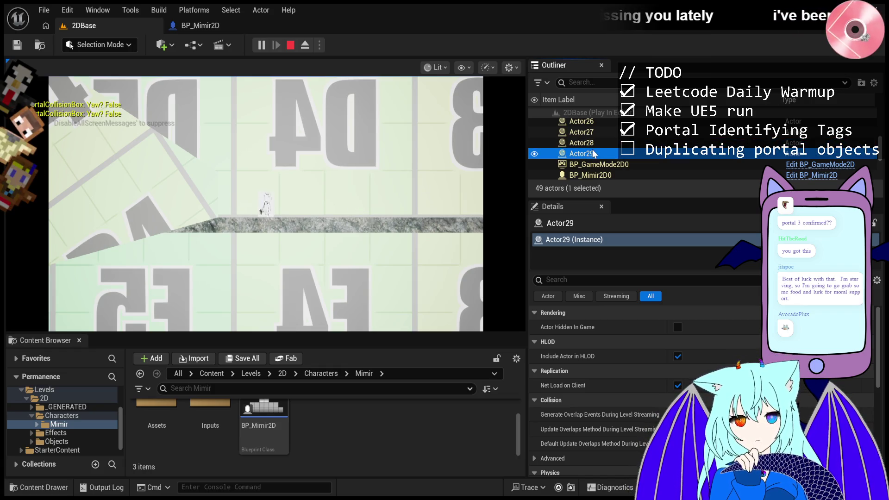
click(587, 241)
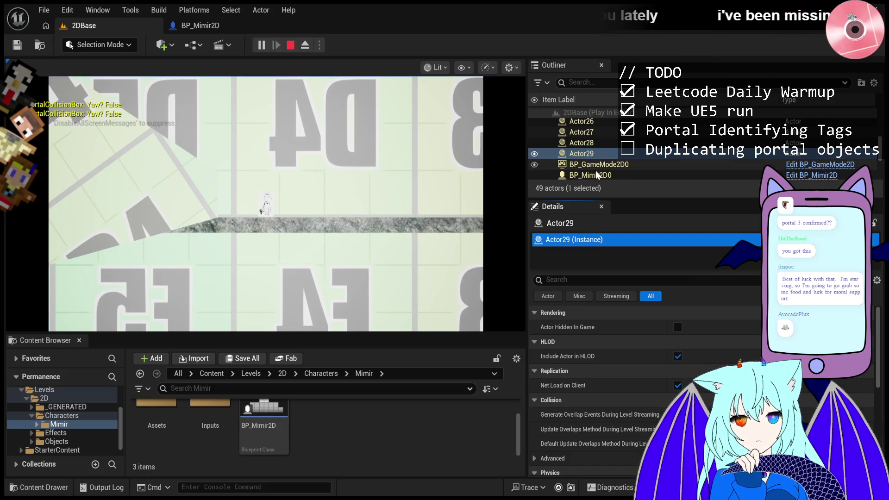
click(585, 254)
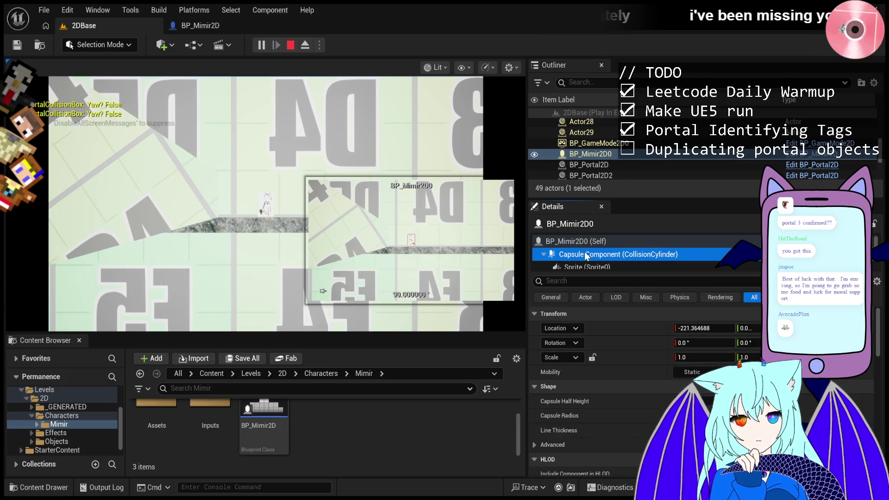
click(585, 241)
click(594, 254)
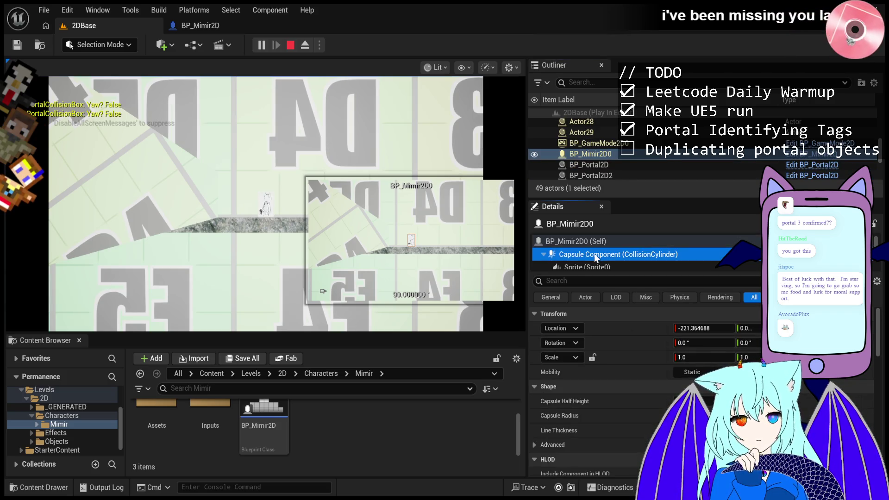
click(600, 241)
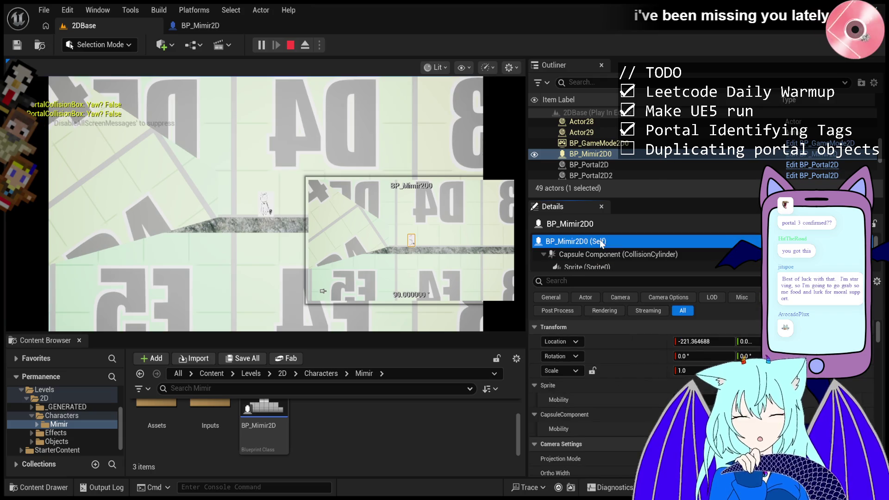
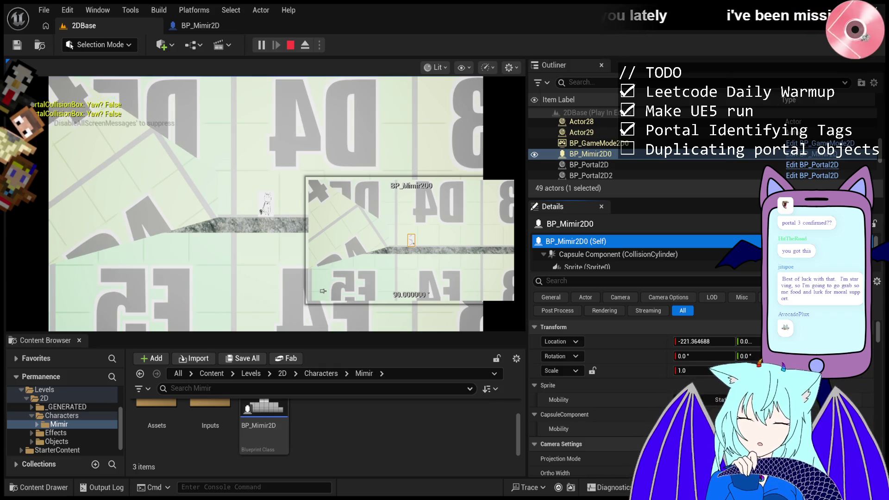
Step: Free the cursor with Shift+F1 and stop the Play In Editor session
key(shift+F1)
click(290, 45)
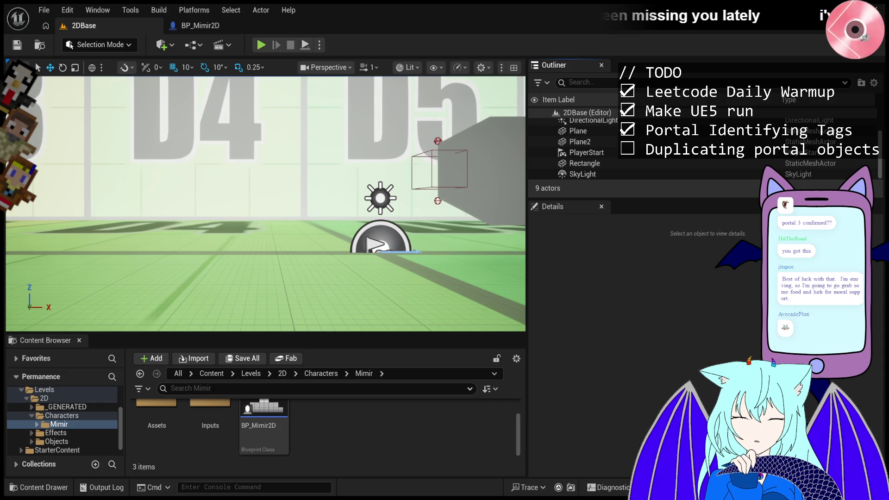
Step: In a test play, set BP_Mimir2D0's Sprite Component Tags index 0 to DuplicateOnPortal, then exit
click(262, 45)
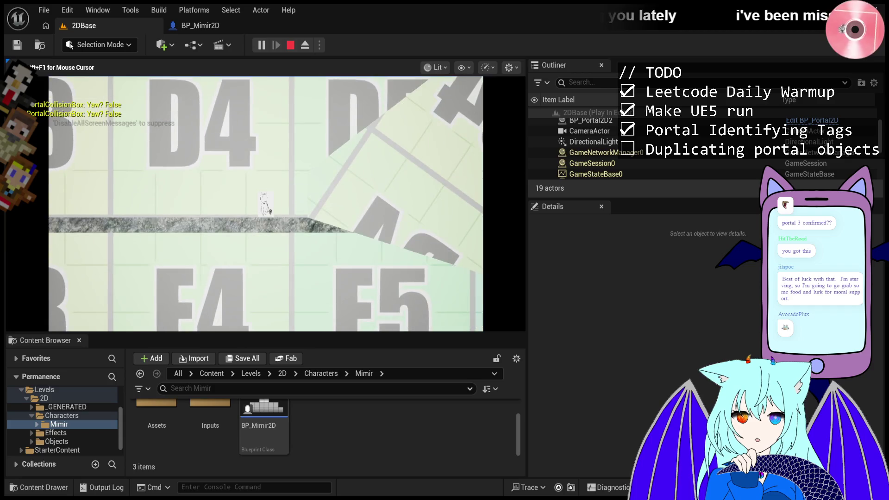
click(625, 136)
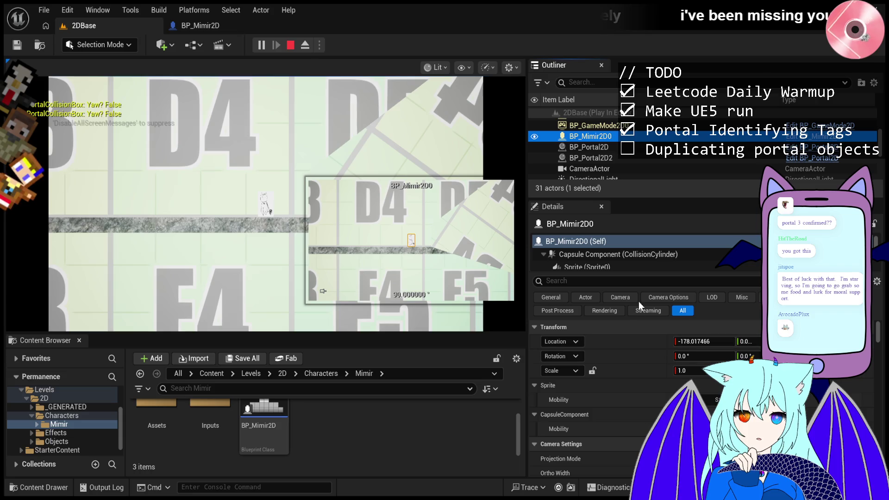
click(635, 264)
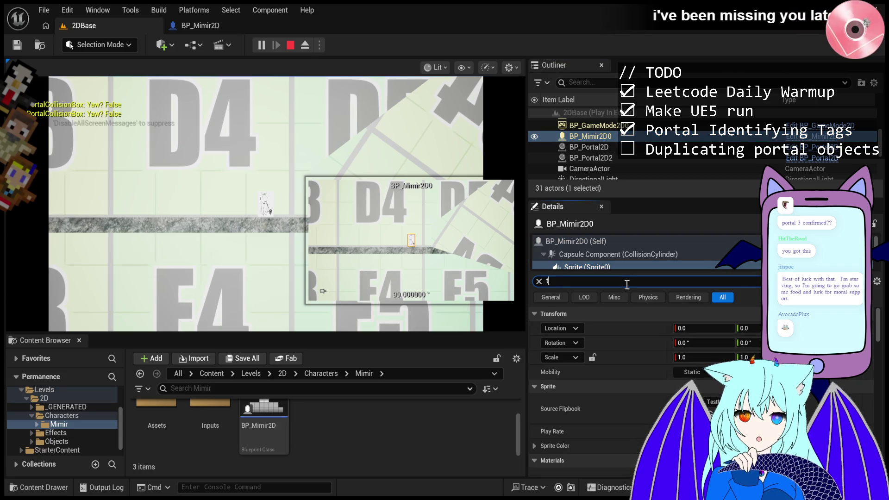
text(tag)
click(695, 343)
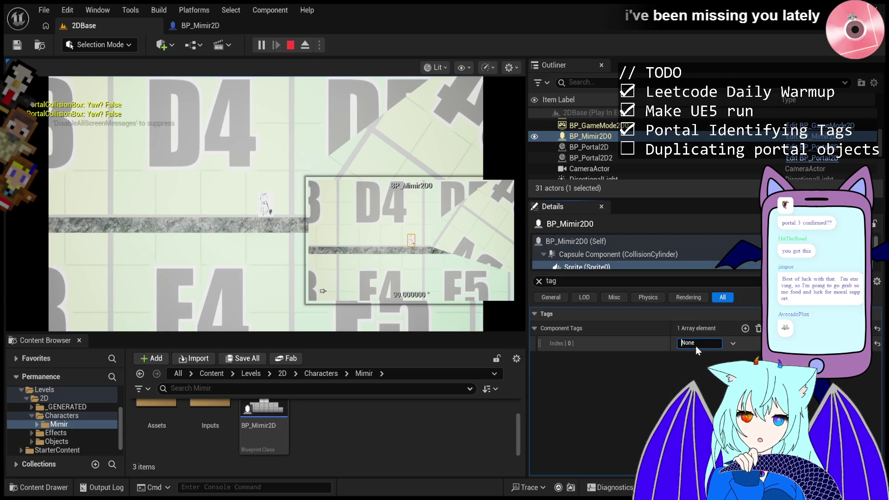
text(DuplicateOnPortal)
key(Return)
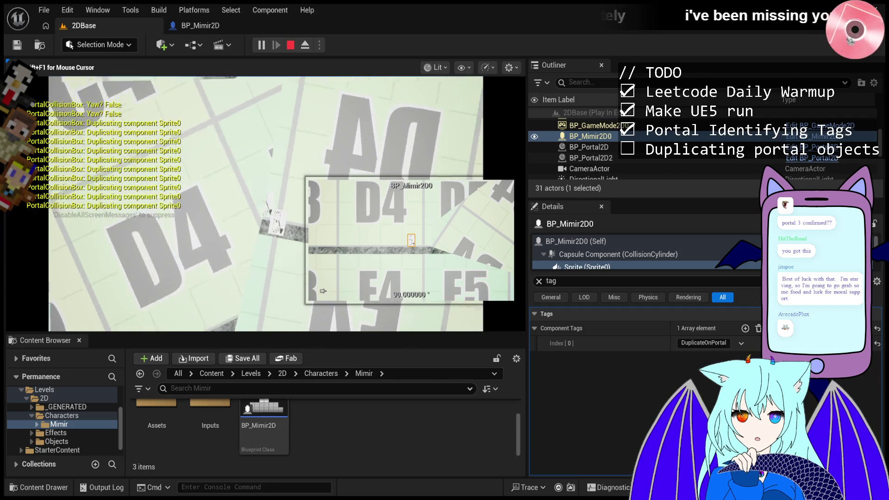
key(Escape)
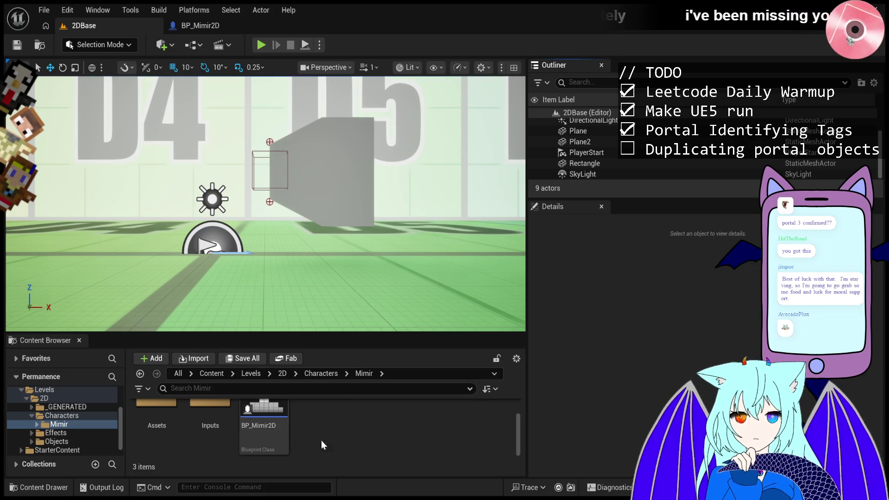
Step: Open the BP_Mimir2D blueprint from the Mimir characters folder
double_click(276, 421)
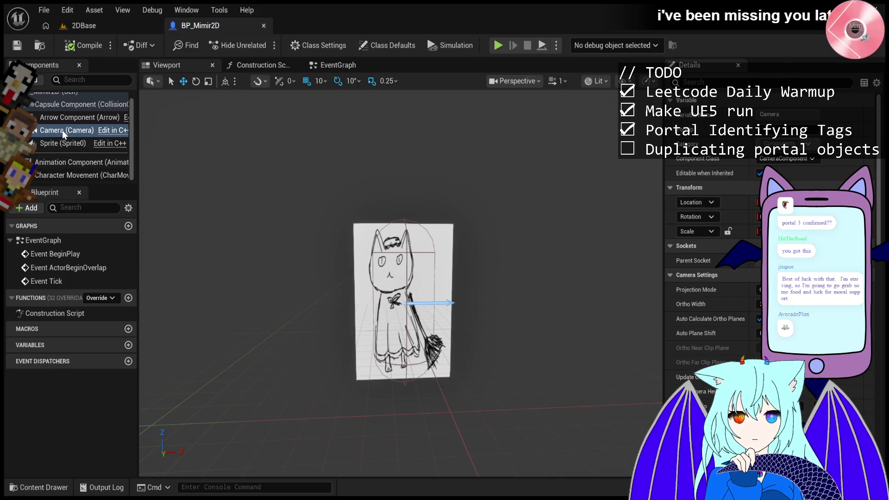
Step: Filter the BP_Mimir2D Sprite's Details to 'tag', then go back to 2DBase
click(60, 143)
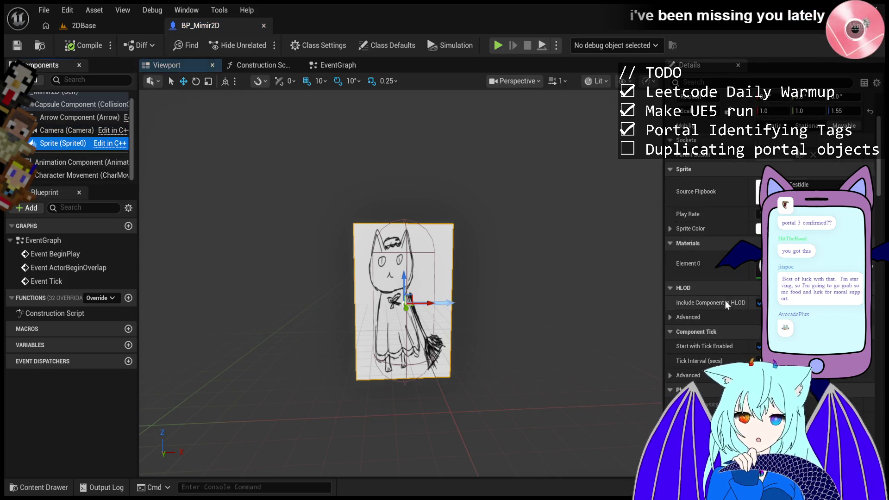
click(695, 82)
text(tag)
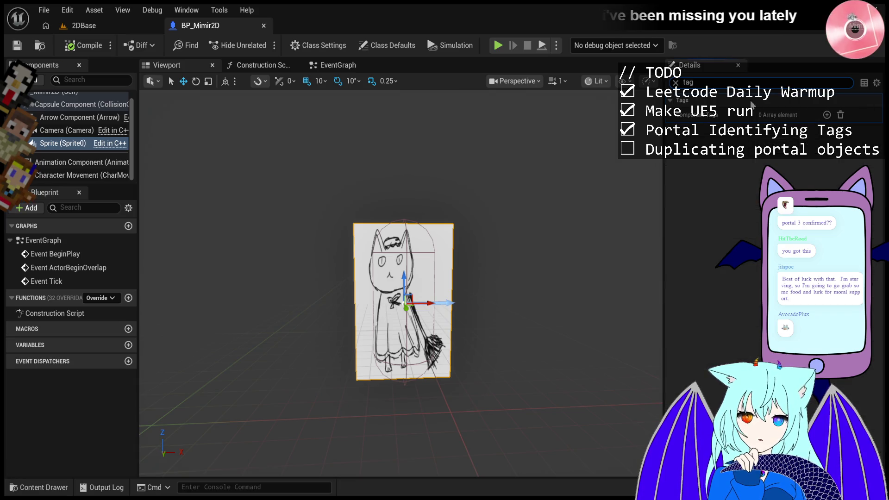
click(103, 23)
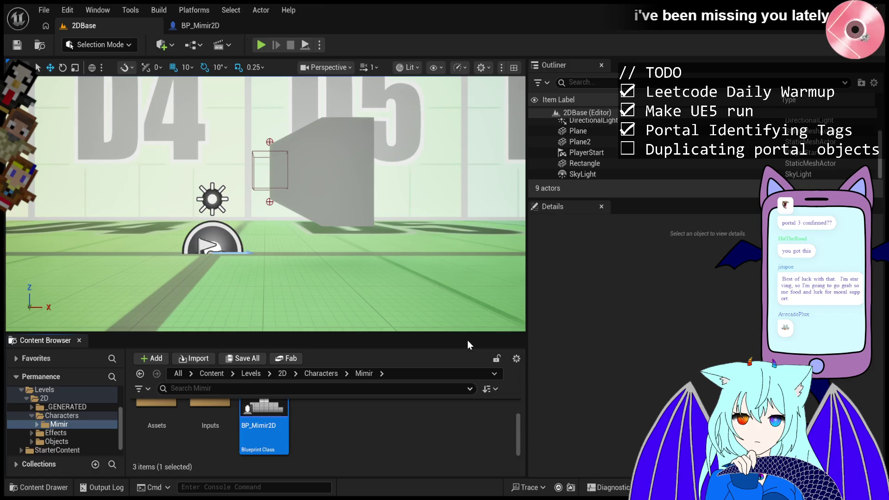
Step: Recheck the Sprite tags in the full BP_Mimir2D editor, then start a 2DBase test play
key(Return)
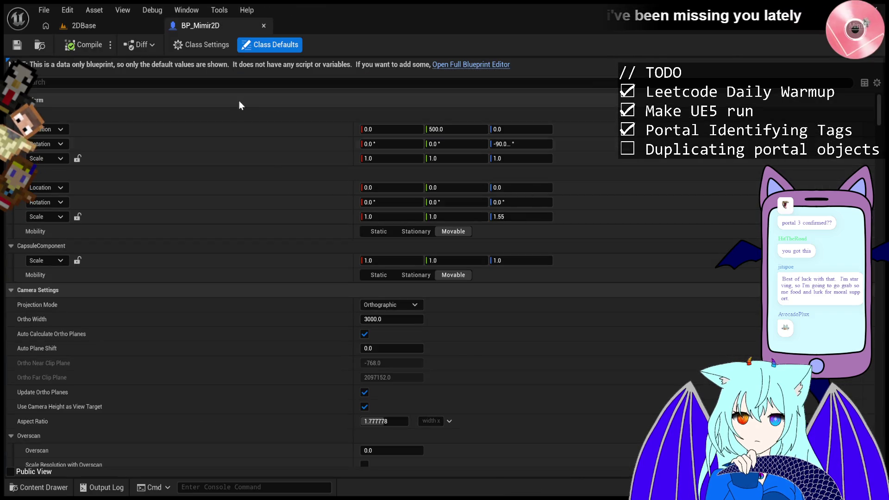
click(448, 68)
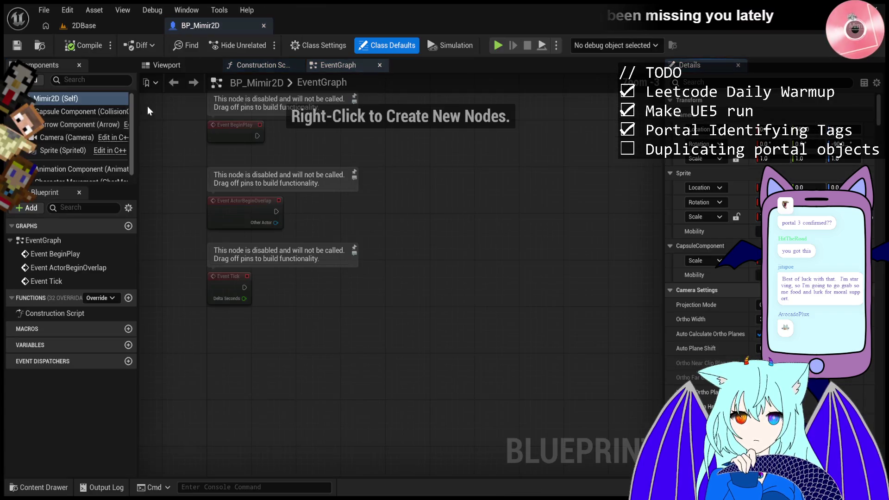
click(59, 149)
click(717, 82)
text(tag)
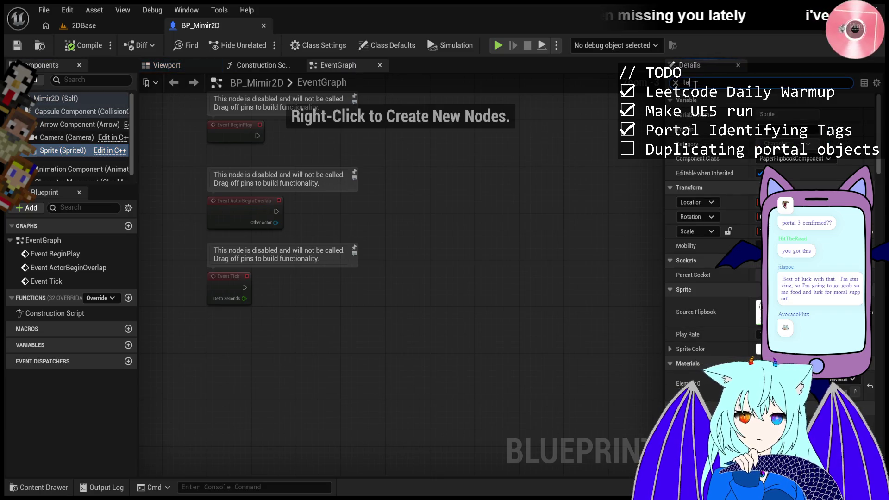
click(82, 25)
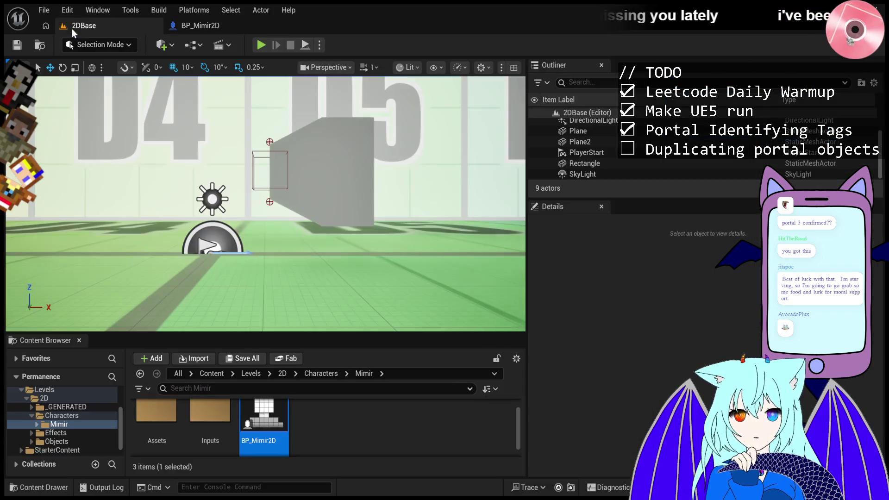
click(262, 48)
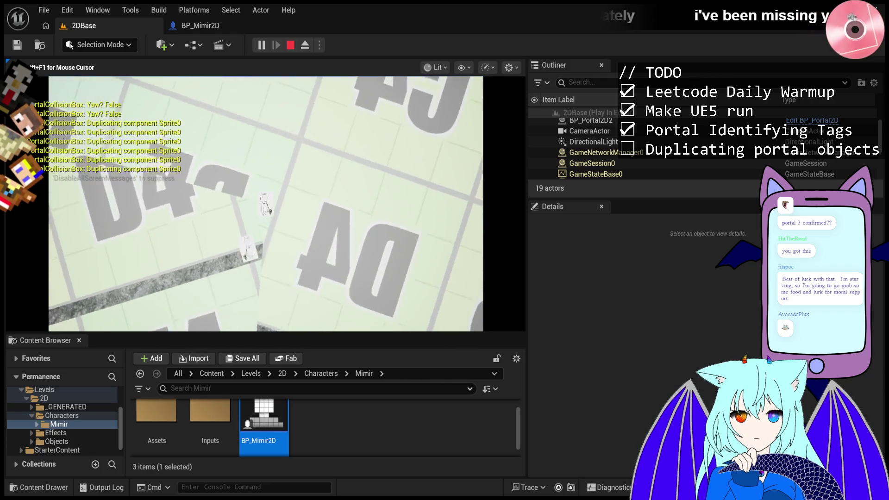
Step: Walk Mimir left through a portal, stop the test, and start a new test play
key(a)
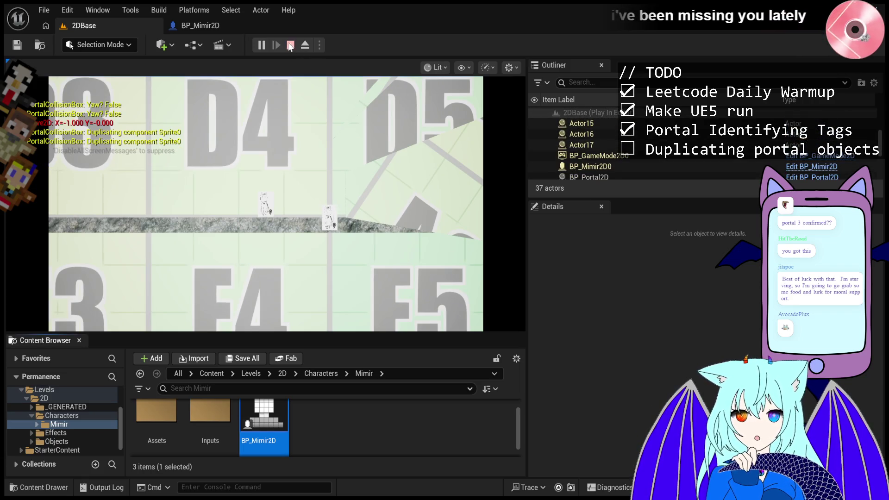
click(291, 45)
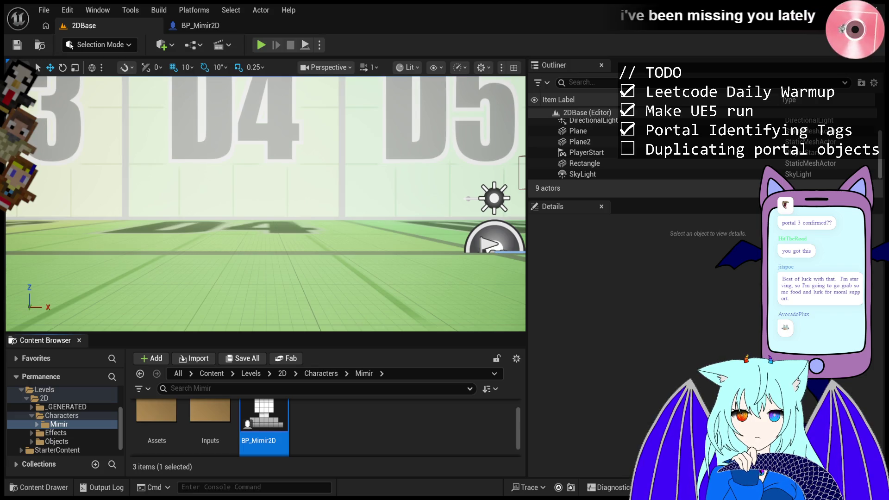
click(265, 46)
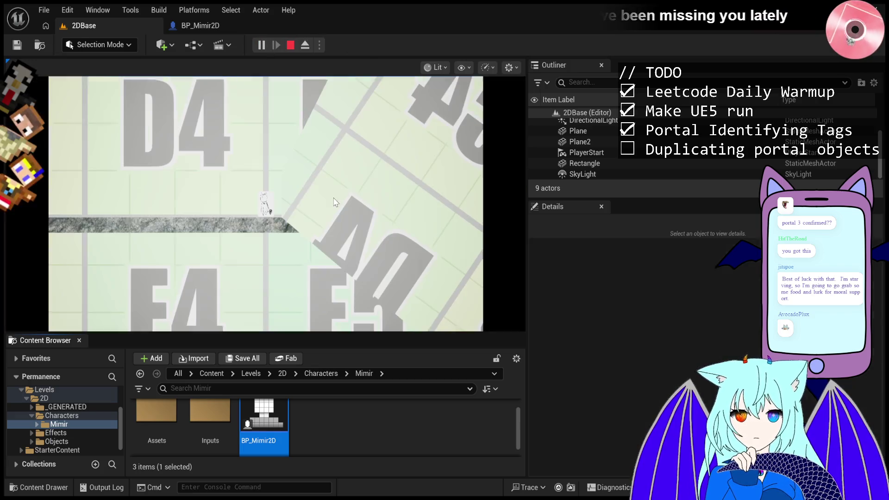
Step: Walk Mimir right, then back left through the portal, and exit the playtest
click(334, 201)
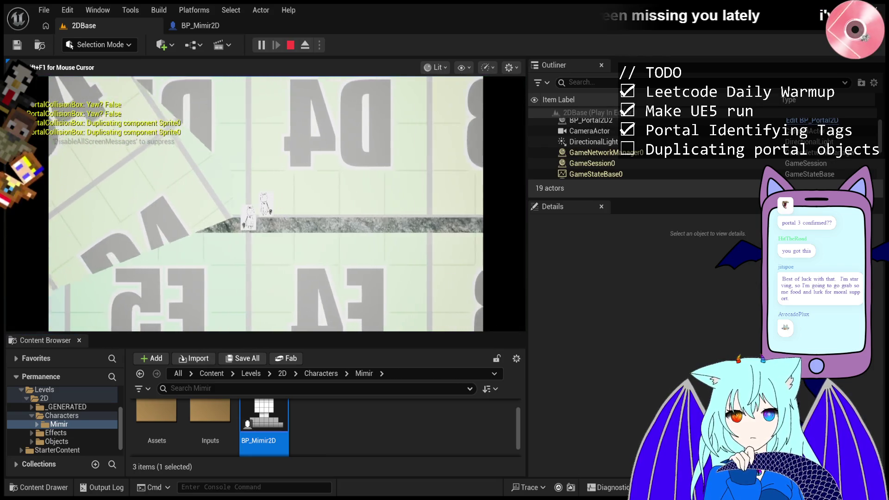
key(d)
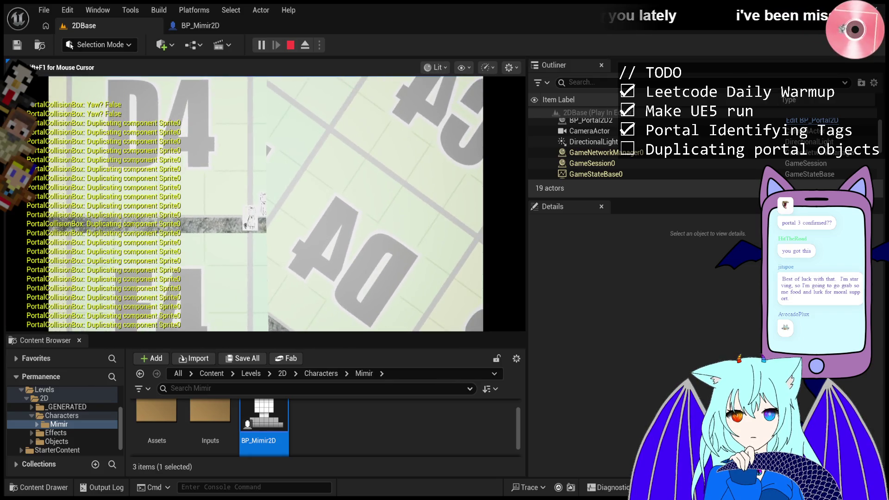
key(a)
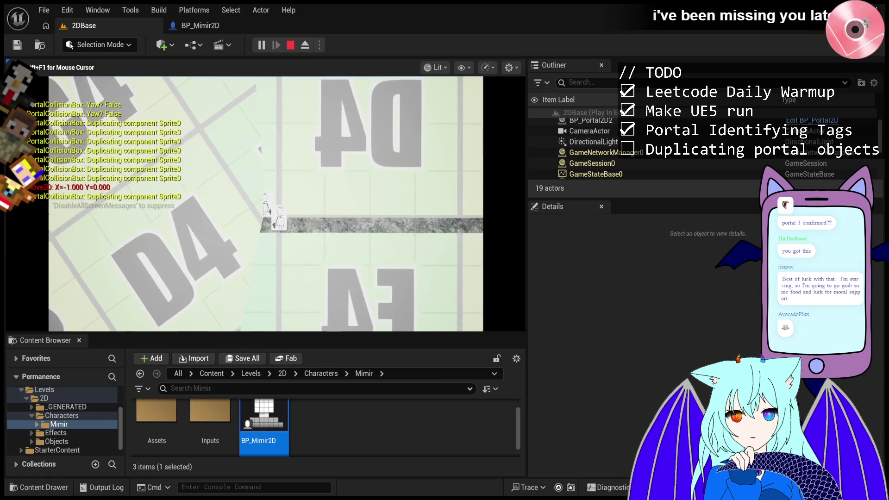
key(a)
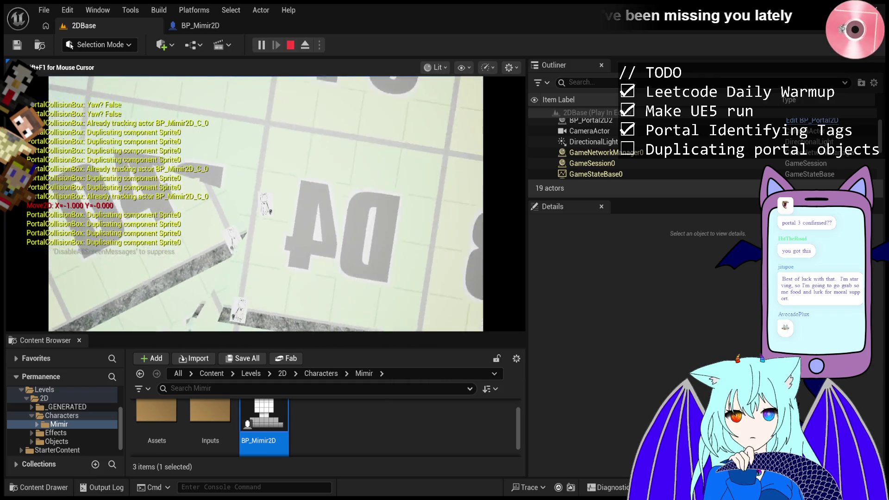
key(Escape)
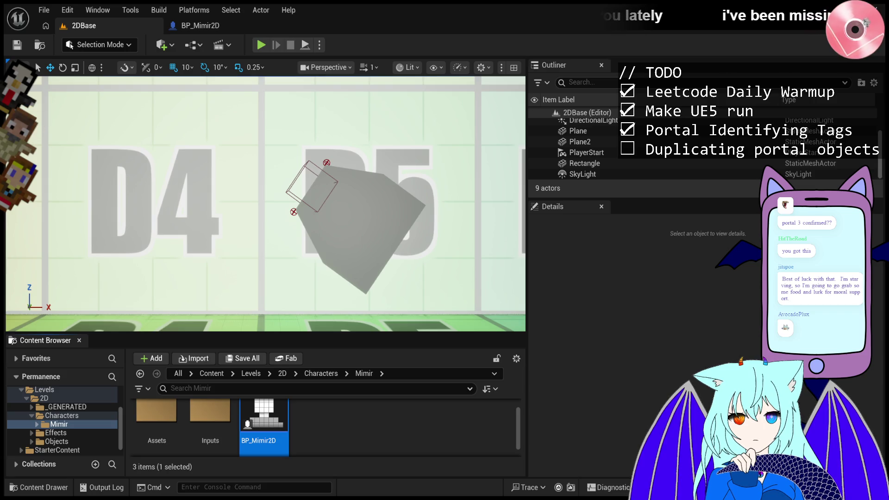
click(262, 44)
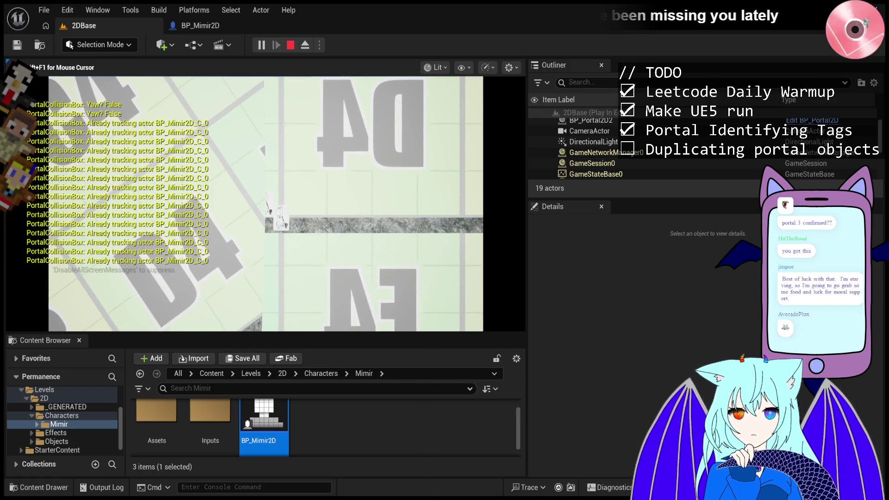
key(Escape)
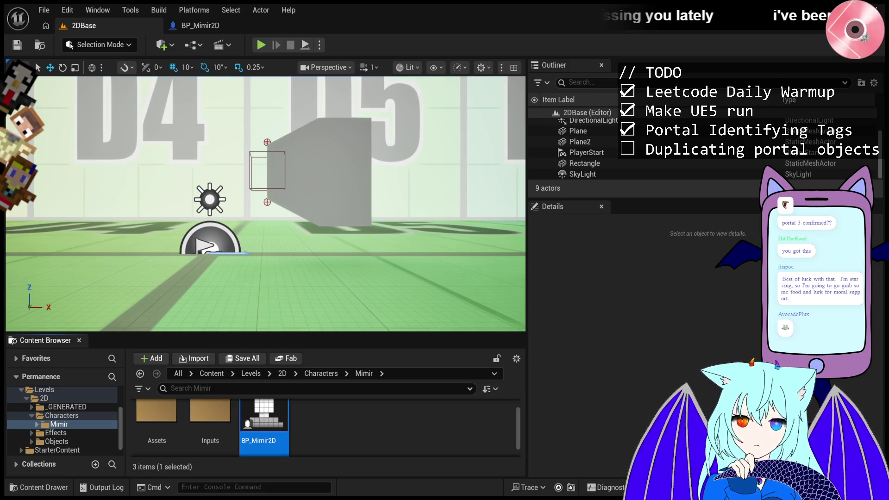
Step: Start and end a playtest, run the level again, and pause it
click(262, 48)
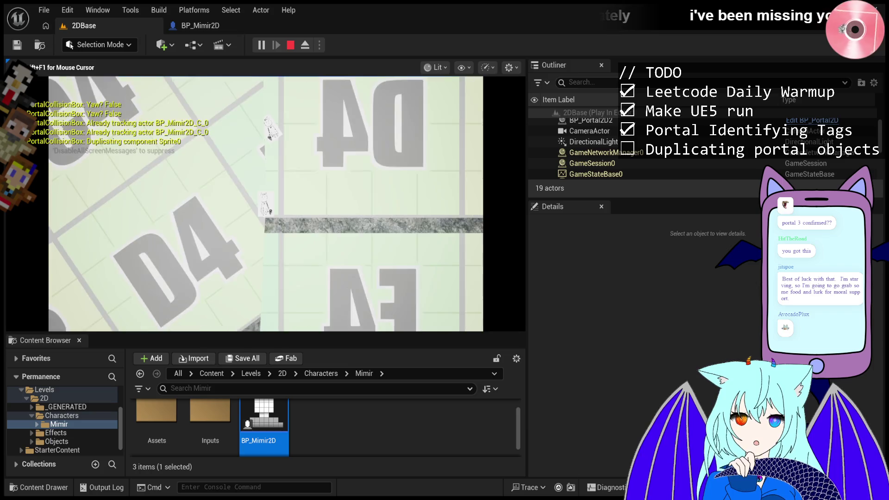
key(Escape)
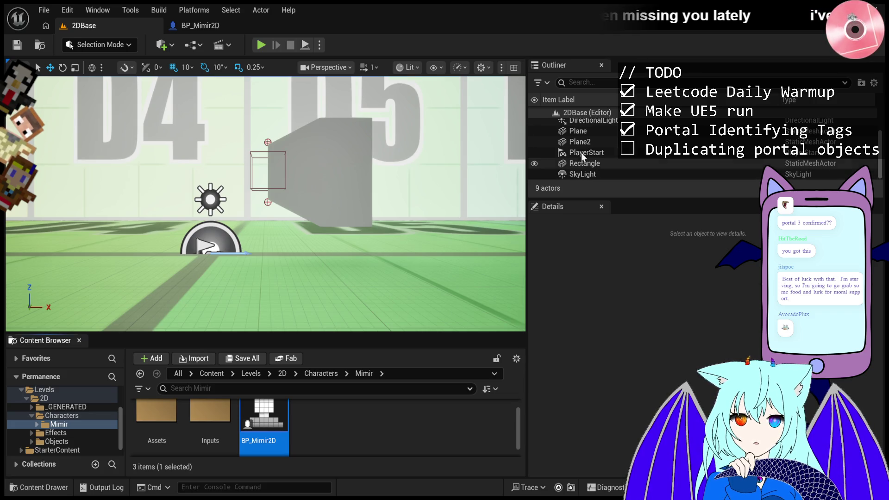
click(262, 46)
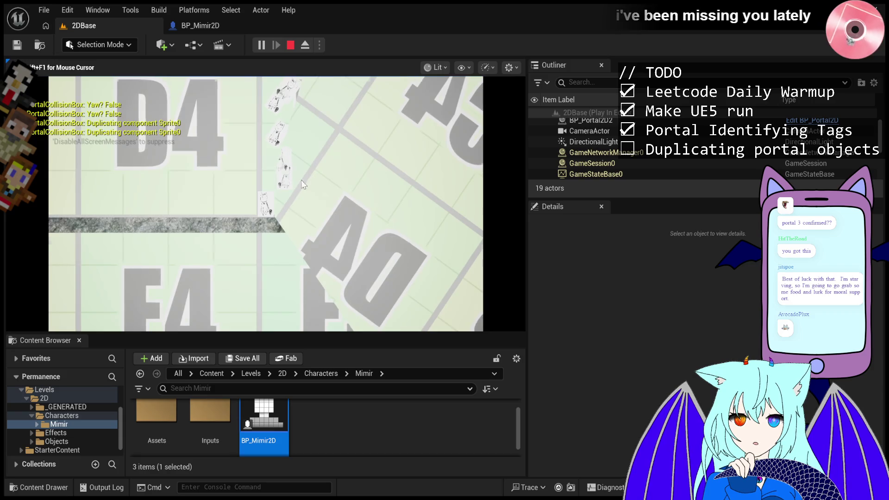
click(263, 46)
Step: Step the paused game forward twelve frames while Mimir's sprite duplicates at the portal
click(278, 45)
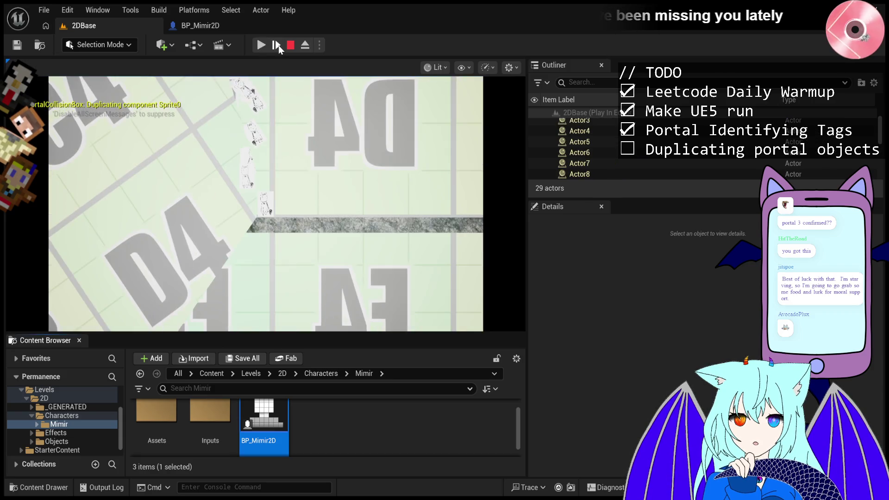
click(278, 46)
click(278, 47)
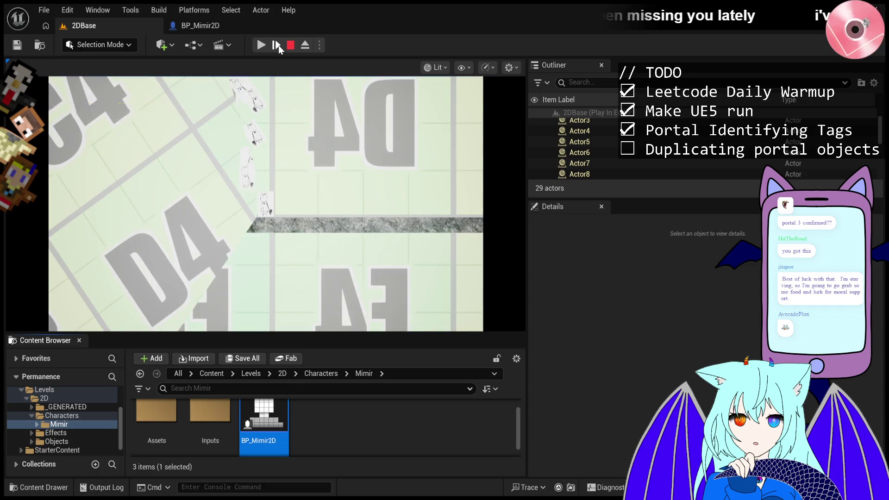
click(278, 46)
click(278, 46)
click(278, 46)
click(278, 47)
click(278, 46)
click(278, 46)
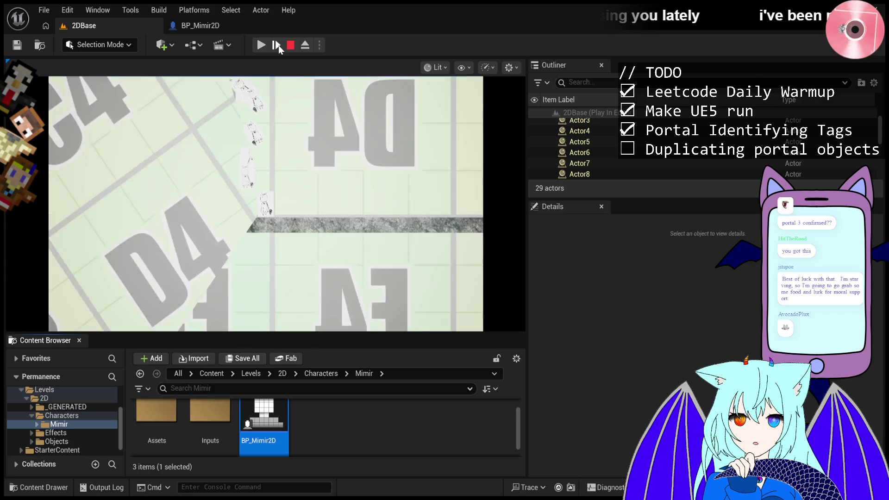
click(278, 46)
click(278, 46)
click(278, 47)
click(279, 46)
click(278, 46)
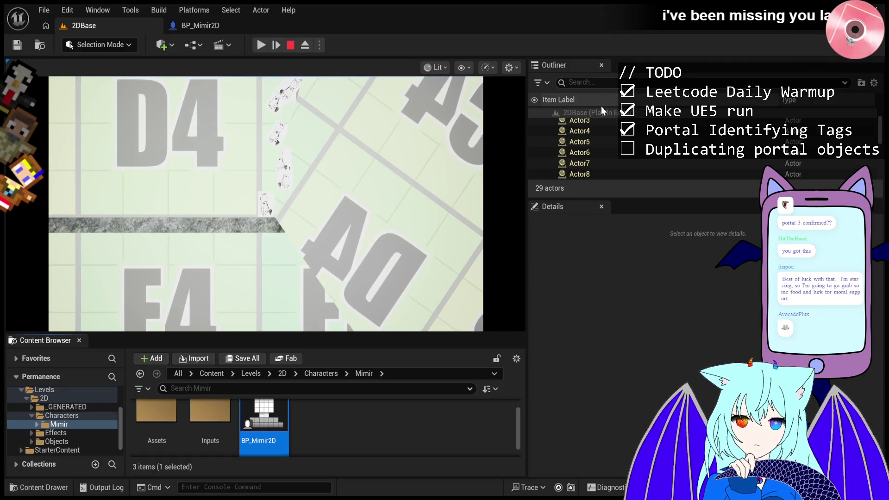
Step: Stop the session, run three quick Play/Escape tests, then start a fourth playtest
click(292, 45)
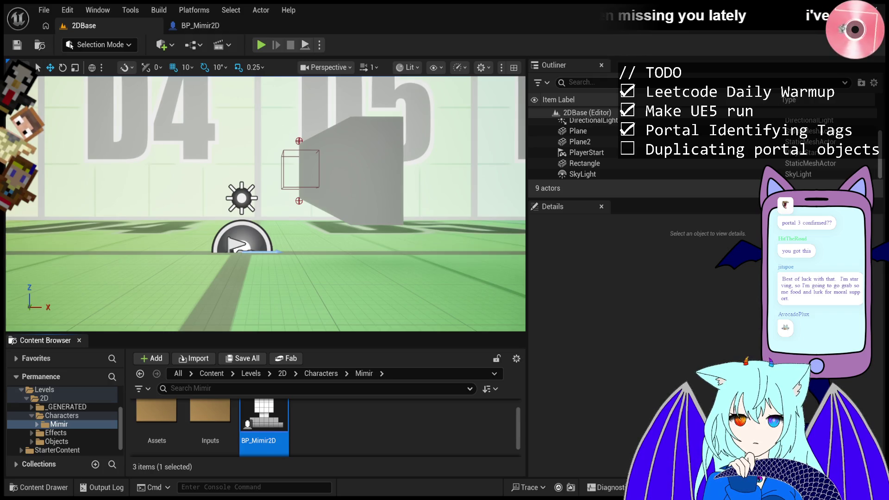
click(262, 45)
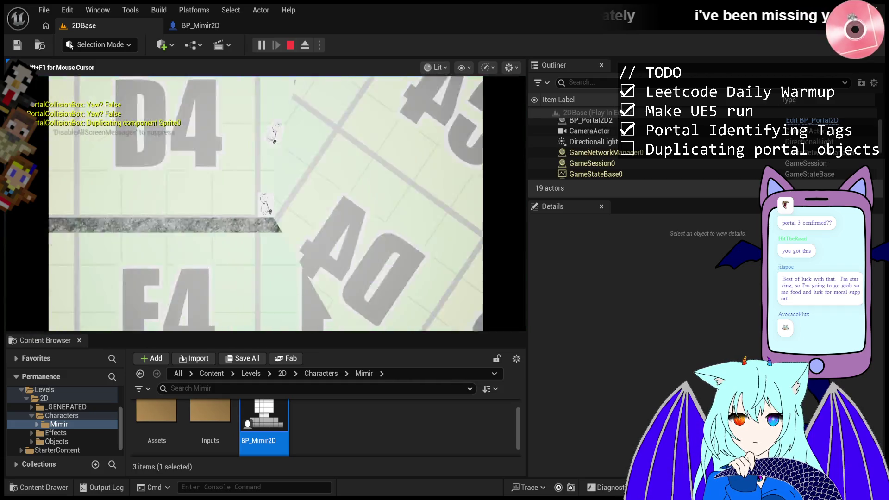
key(Escape)
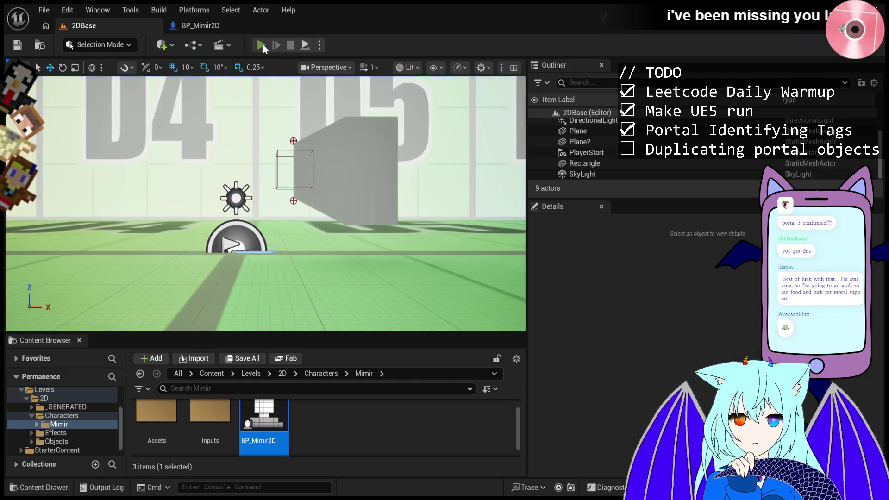
click(263, 45)
key(Escape)
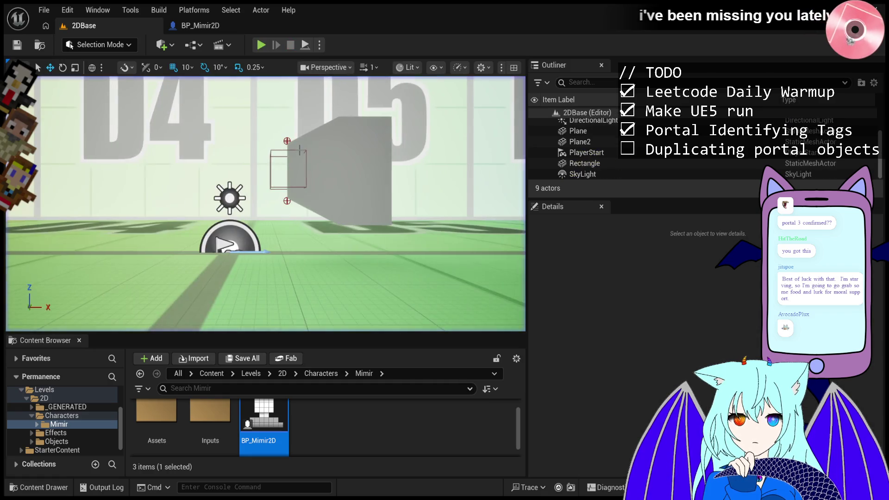
click(261, 45)
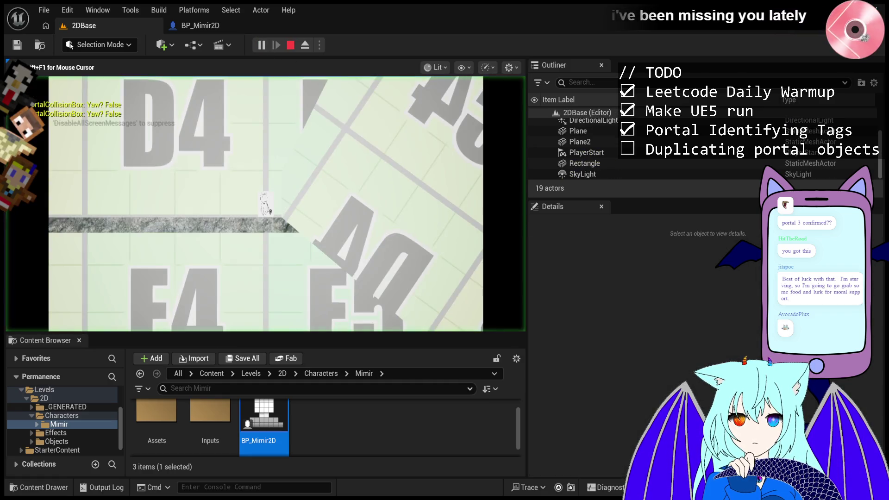
key(Escape)
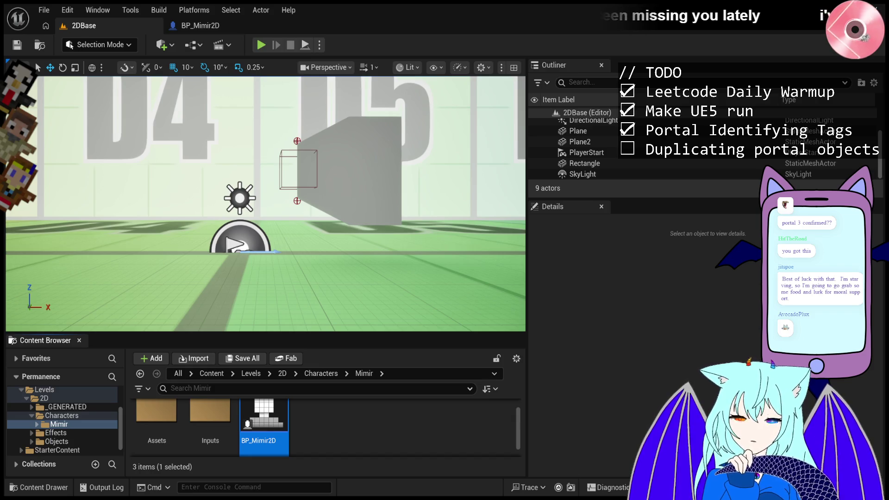
click(260, 45)
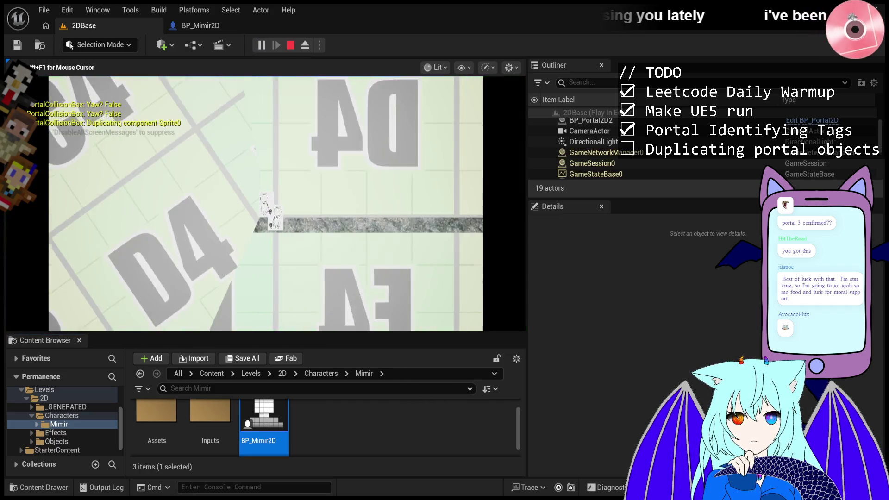
key(Escape)
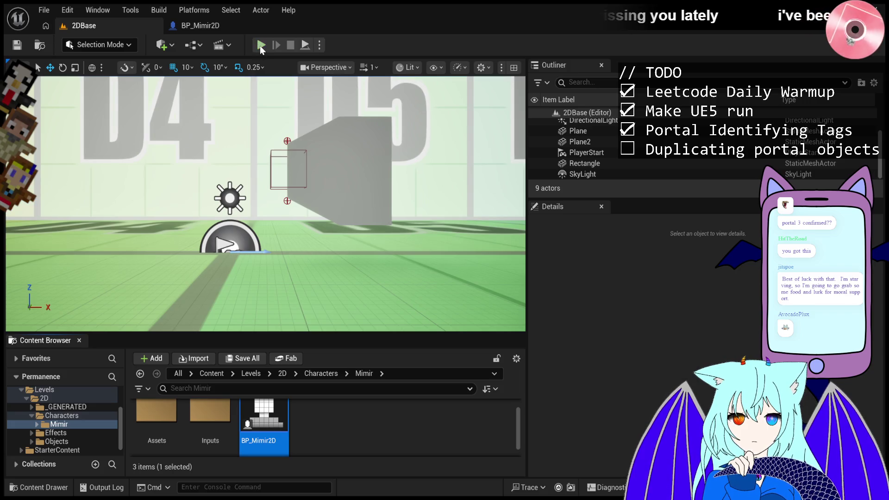
Step: Start a playtest, free the cursor, and select duplicated Actor4 to inspect its tags
click(260, 45)
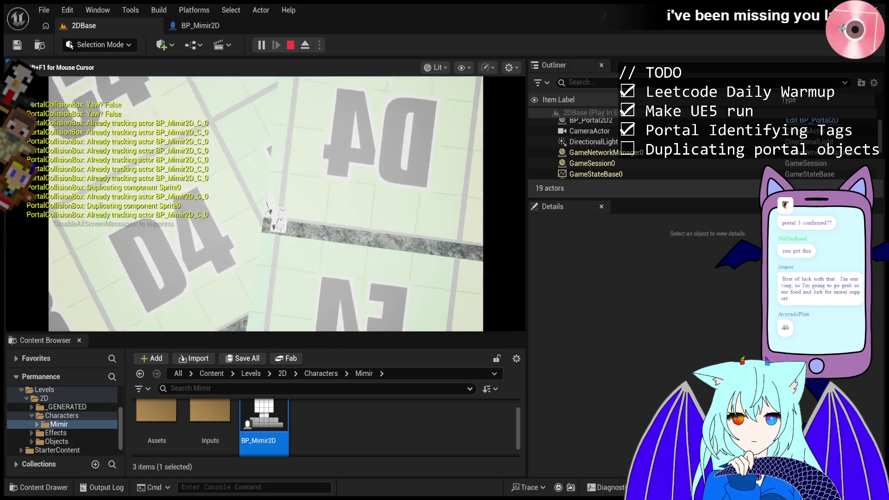
click(281, 216)
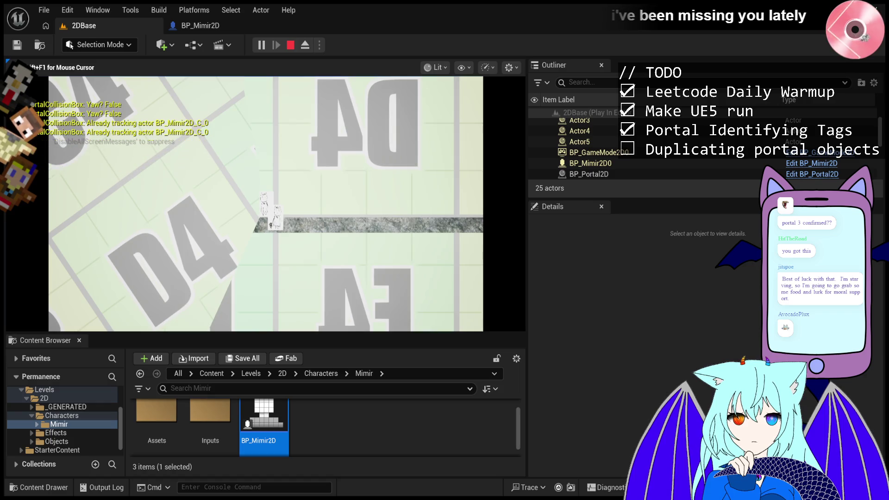
key(shift+F1)
click(579, 130)
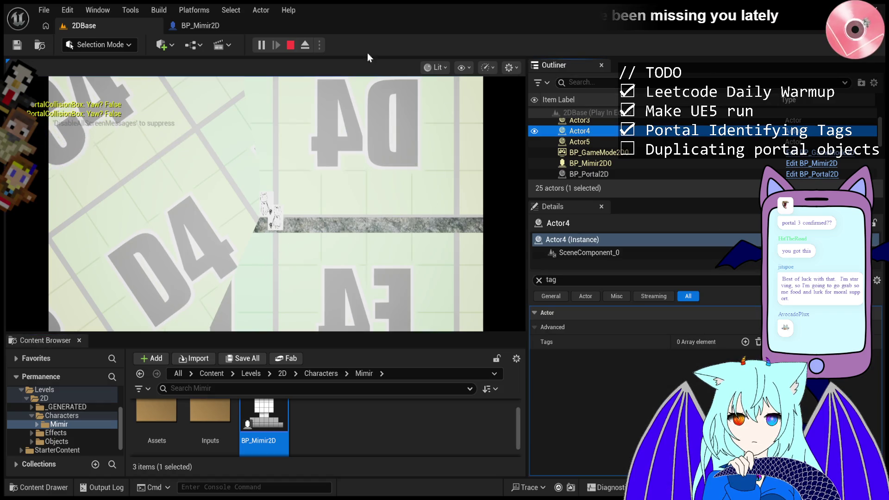
Step: Eject with F8, lift a duplicated Mimir card up along Z, and stop the playtest
key(F8)
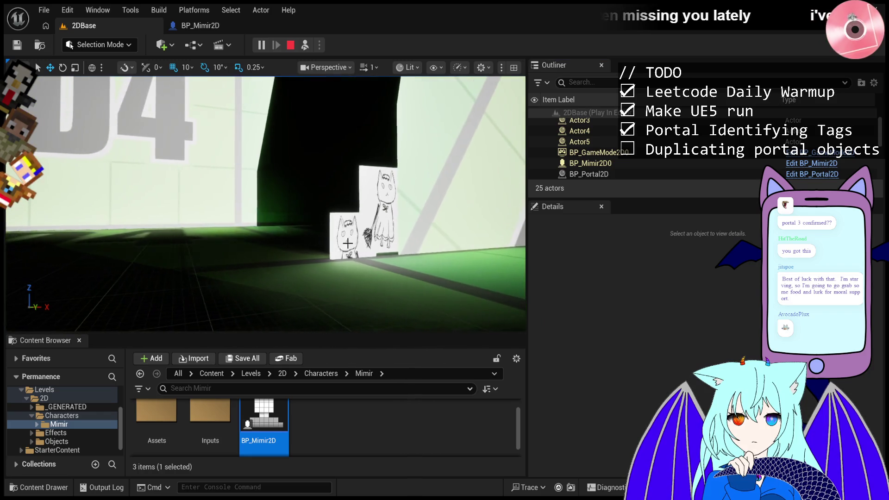
click(348, 243)
mouse_move(356, 233)
mouse_down()
mouse_move(353, 150)
mouse_move(403, 171)
mouse_move(435, 166)
mouse_move(414, 191)
mouse_move(349, 185)
mouse_up()
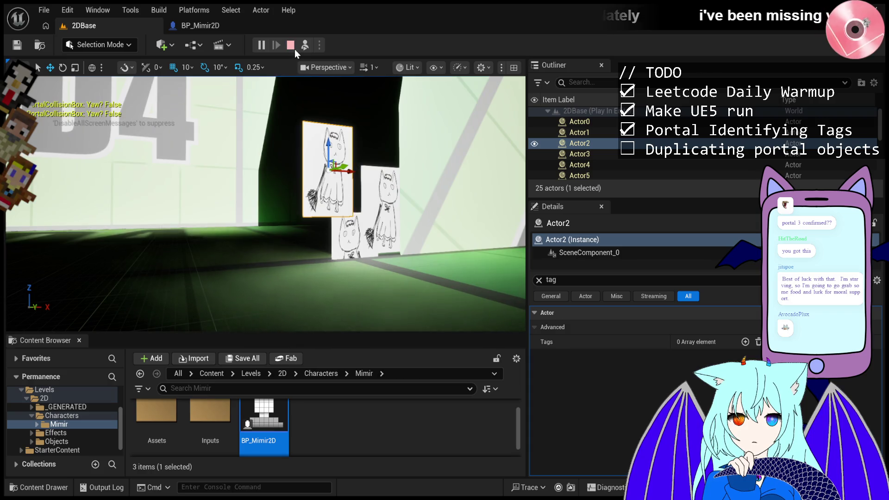
click(293, 48)
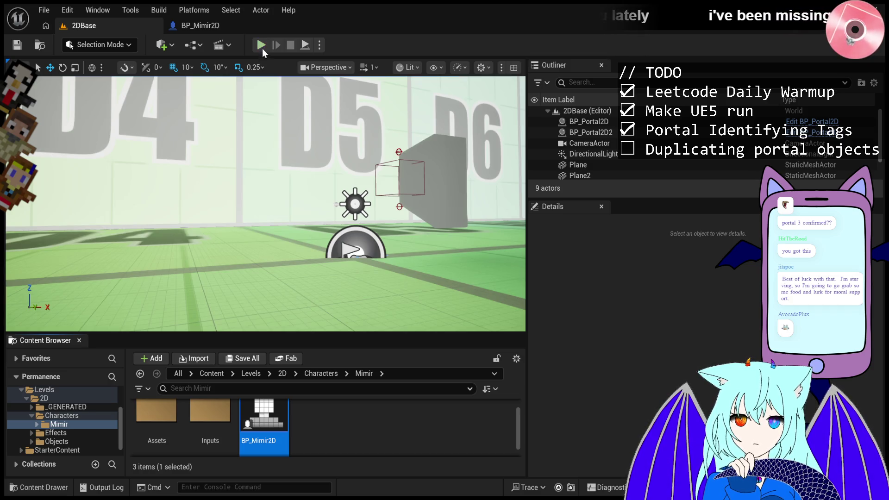
click(263, 45)
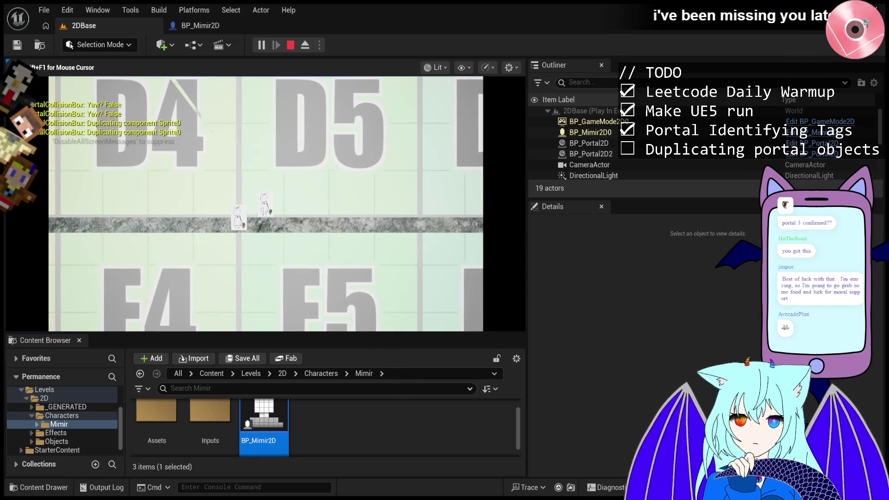
key(Escape)
click(257, 47)
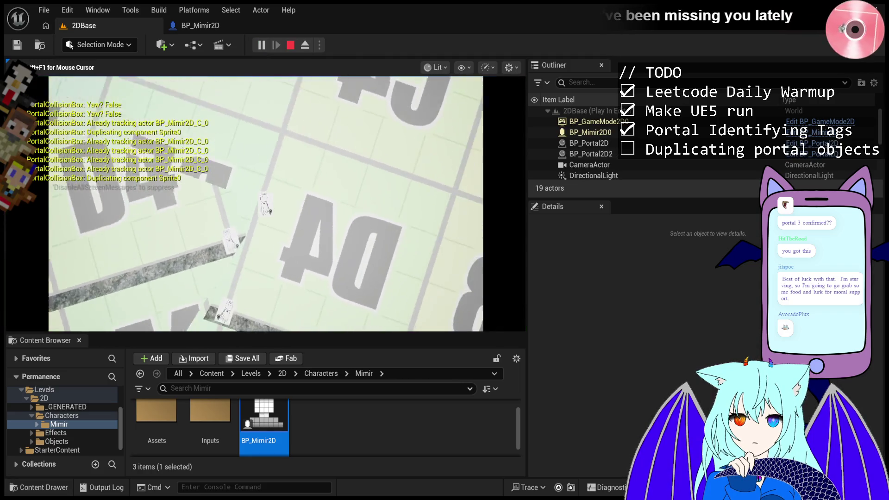
key(Escape)
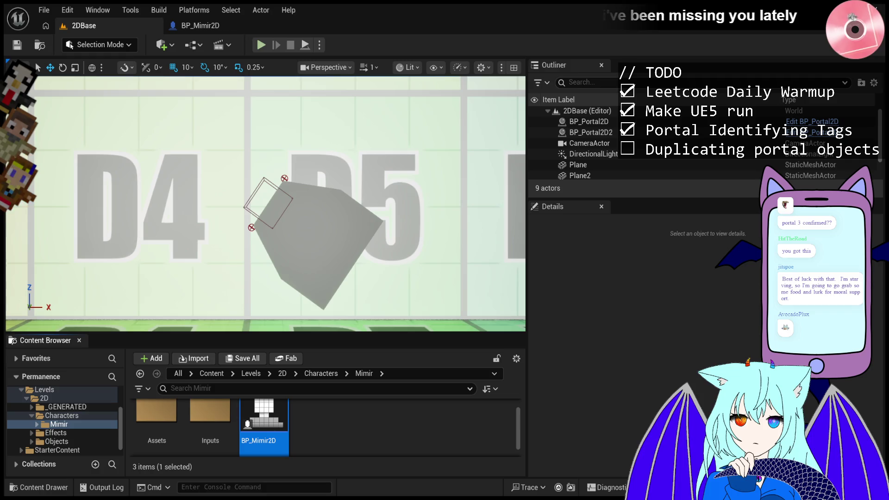
Step: Start a playtest, end it with Escape, and start it once more
click(261, 45)
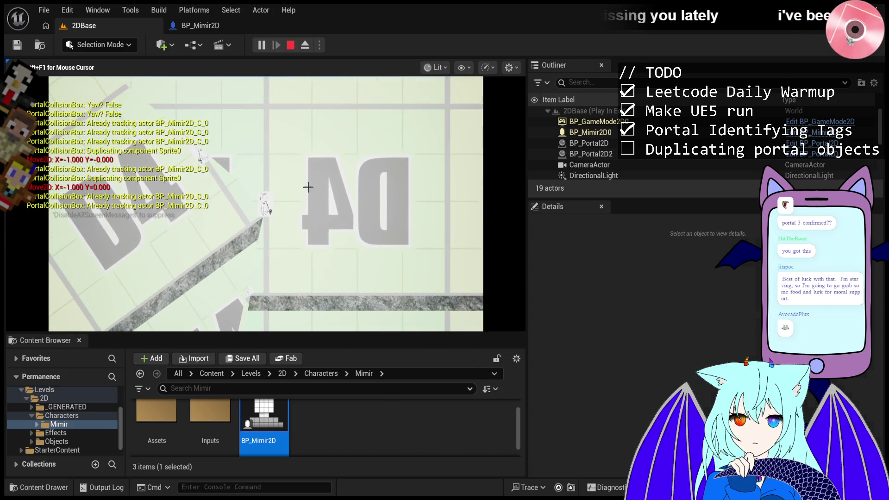
key(Escape)
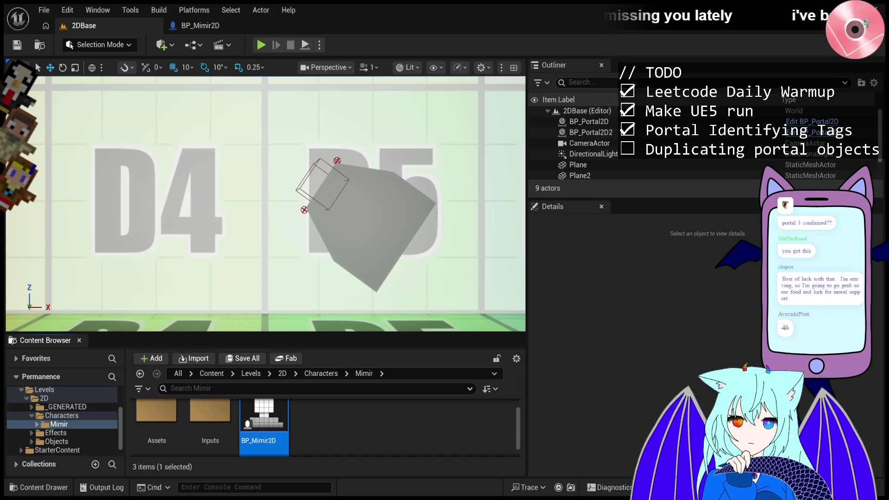
click(260, 45)
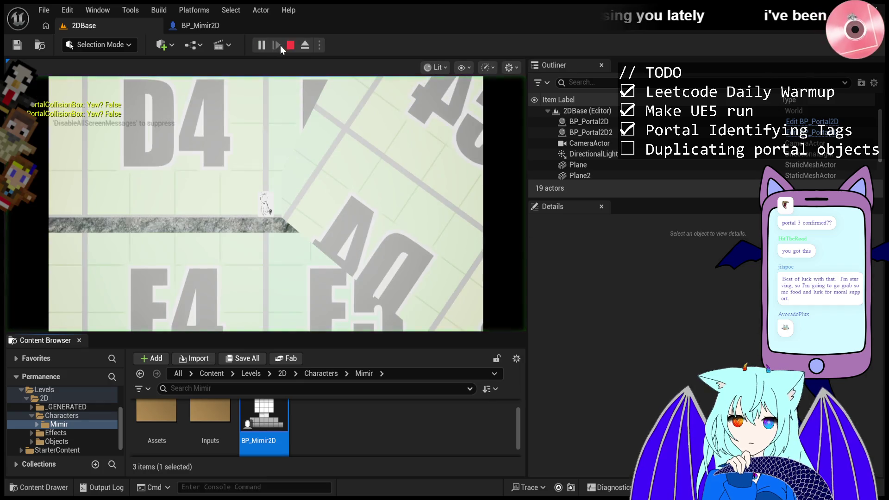
Step: Stop the running 2DBase playtest to return to editing the level
click(290, 45)
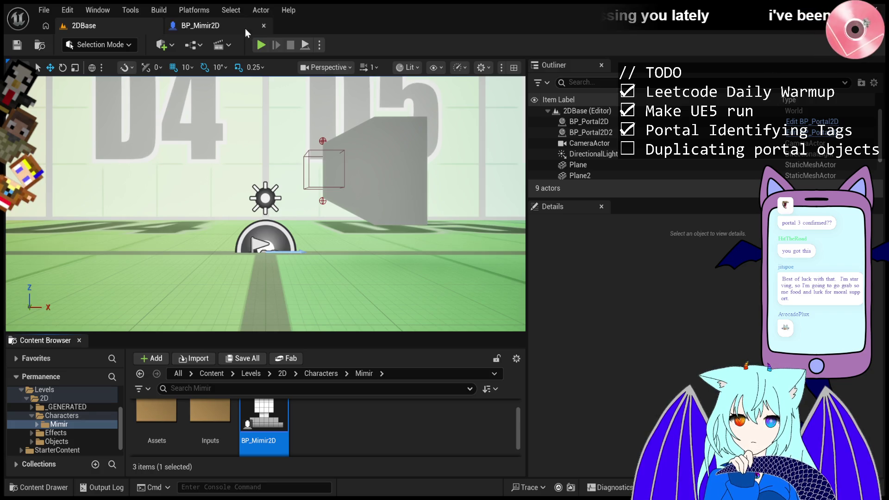
key(alt+p)
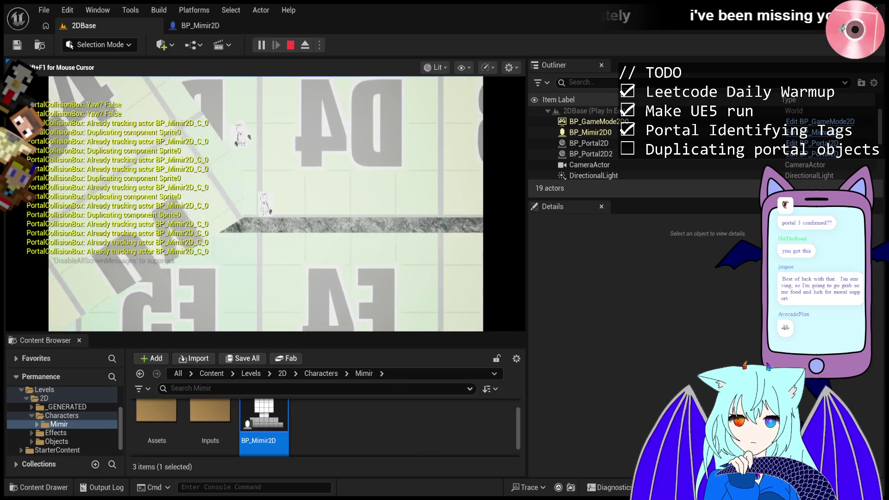
key(Escape)
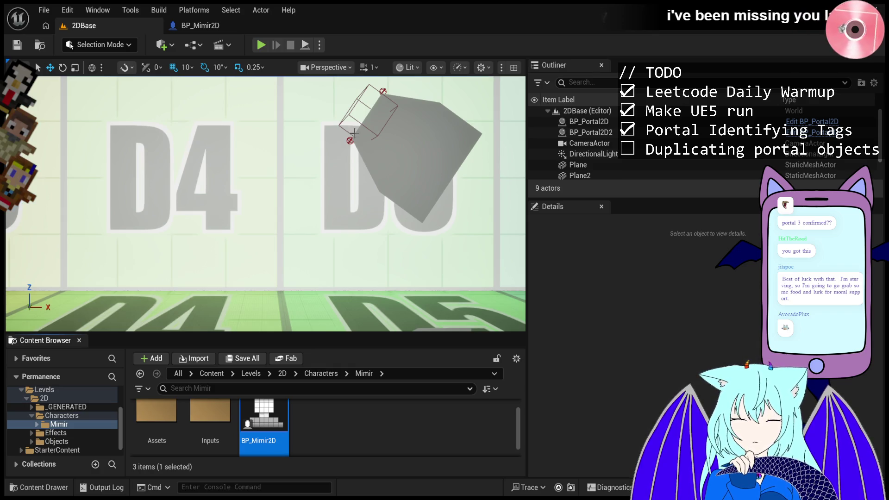
Step: Restart the playtest and walk Mimir left through the portals
click(264, 43)
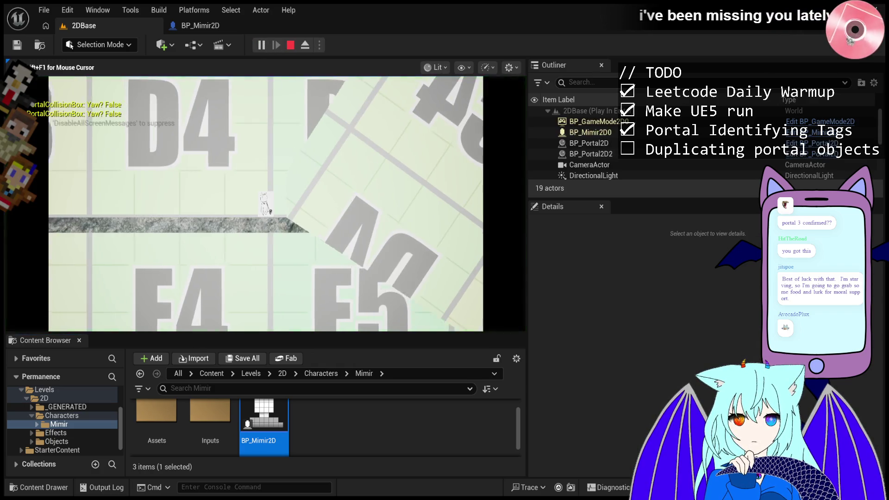
key(Escape)
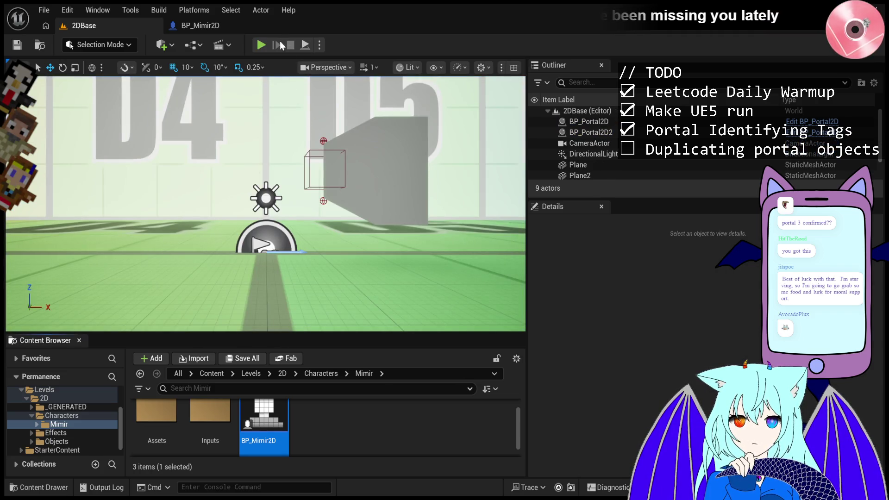
click(259, 46)
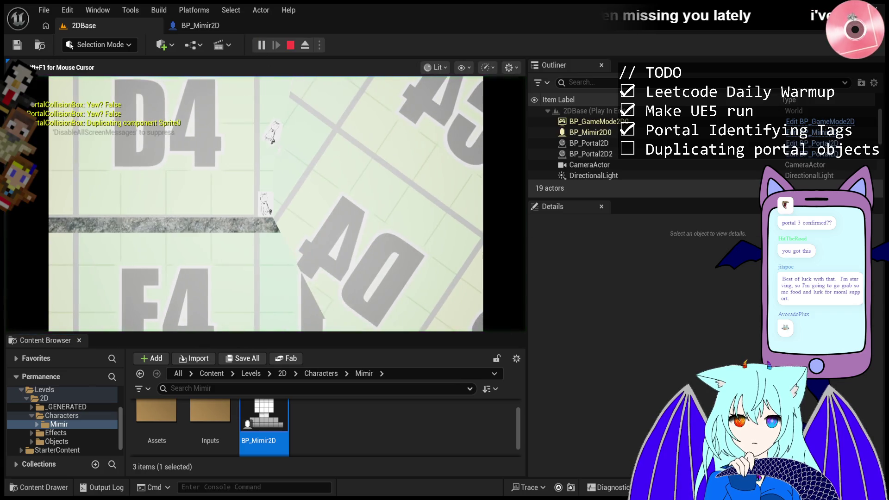
key(d)
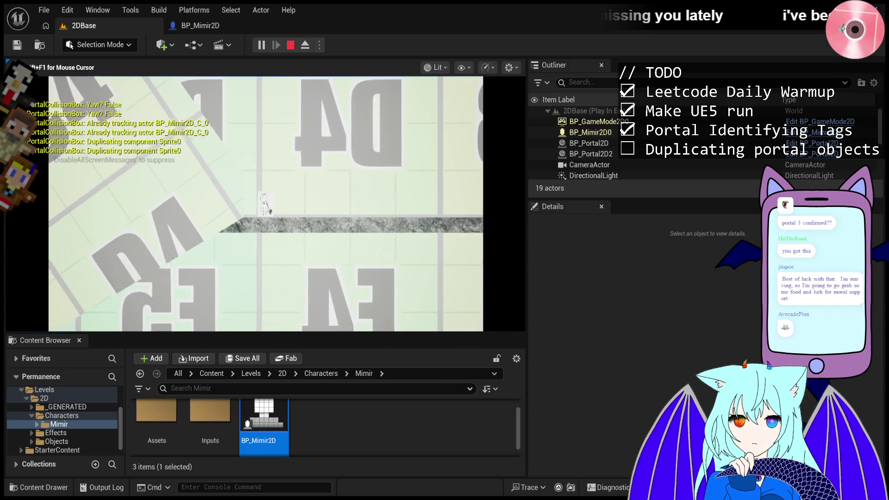
key(a)
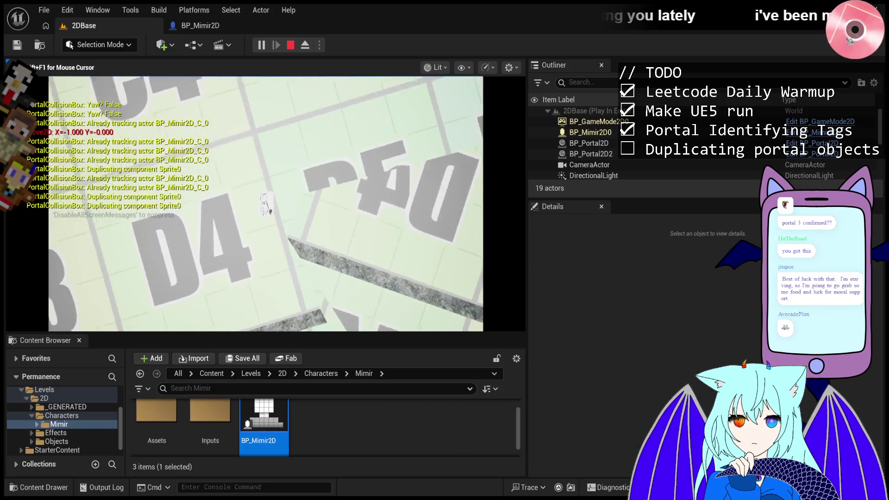
key(a)
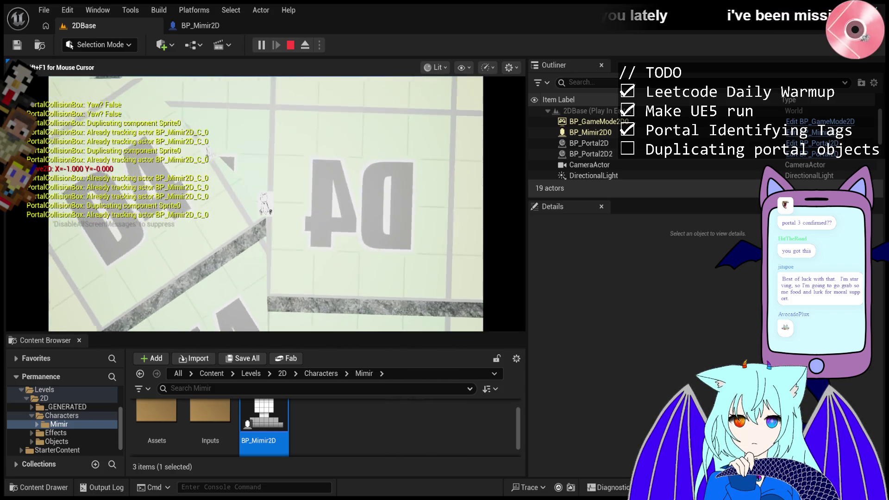
Step: Free the mouse and select duplicated Actor17 to check its tags
key(shift+F1)
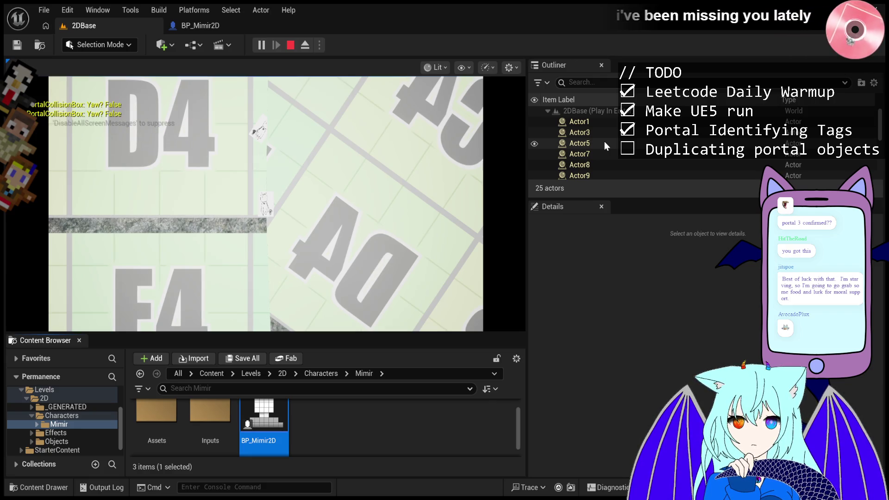
click(353, 224)
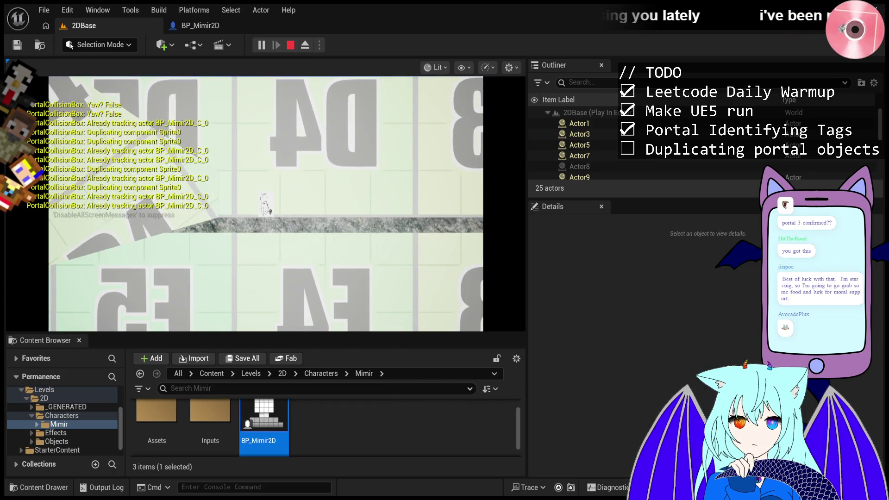
key(shift+F1)
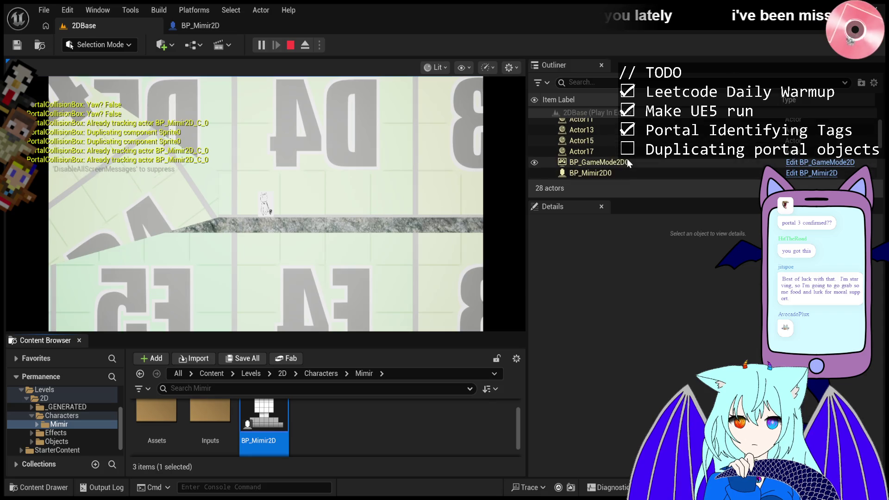
click(628, 150)
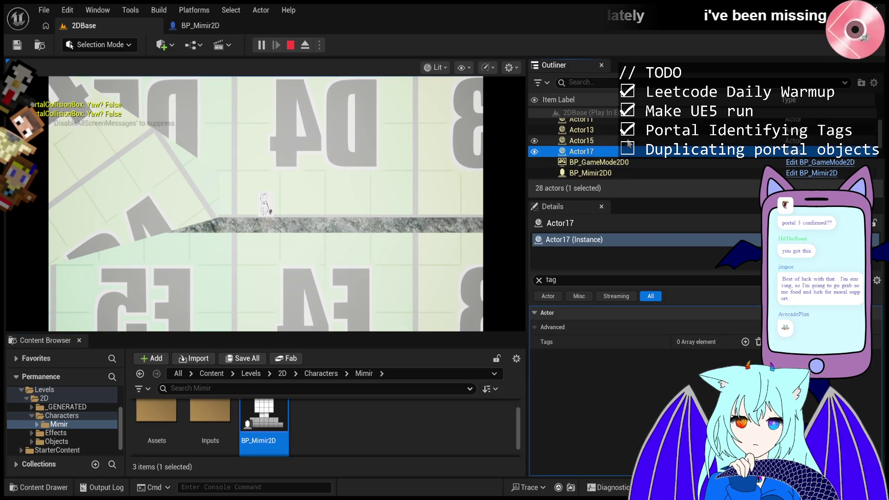
Step: Select duplicated Actor15, eject to frame it in the level, then possess Mimir again
click(628, 142)
click(305, 45)
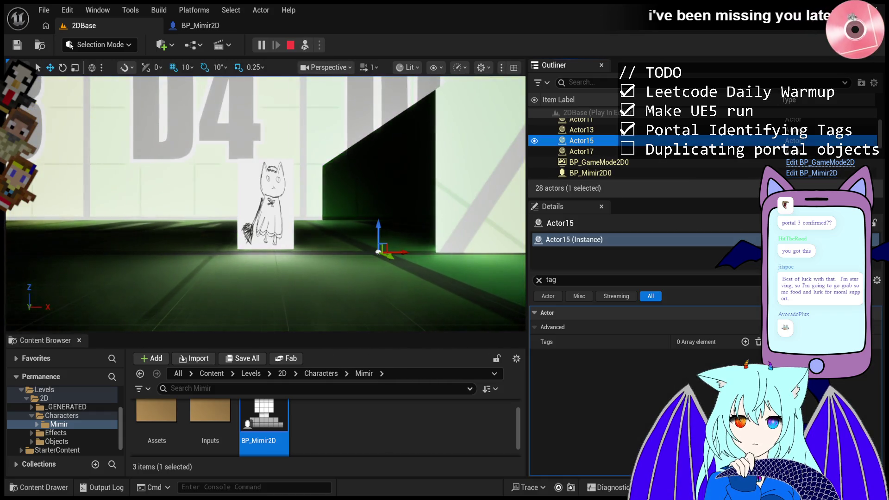
key(f)
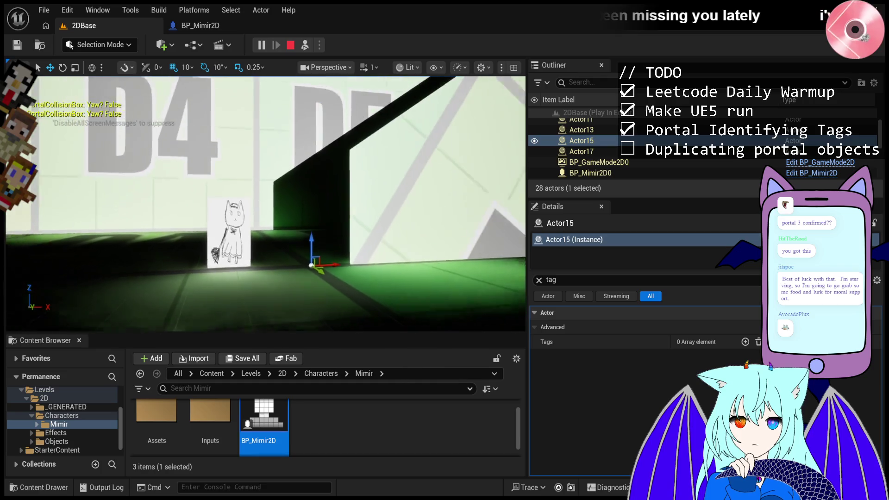
click(305, 45)
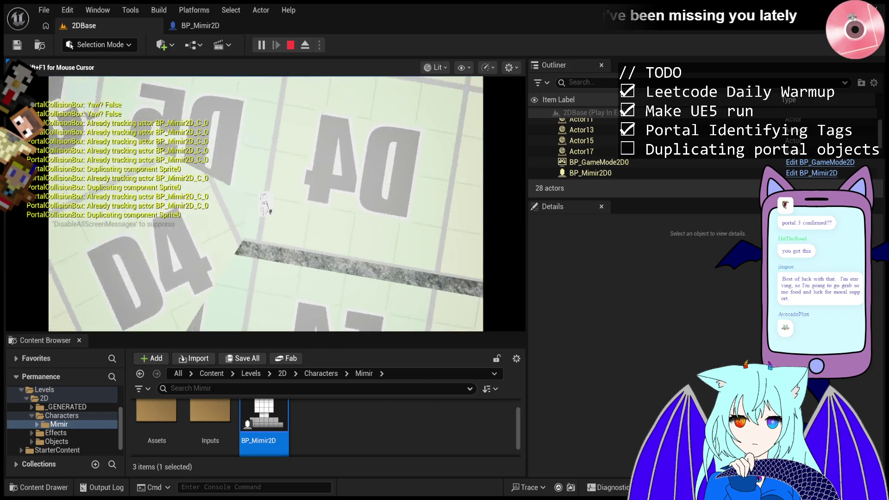
Step: Jump and walk Mimir through the portal, then check the new Actor77's tags
key(a)
key(d)
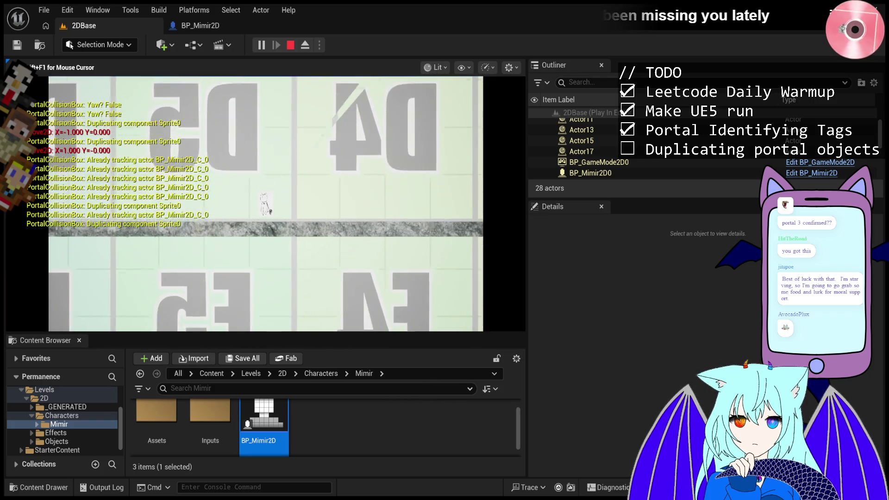
key(space)
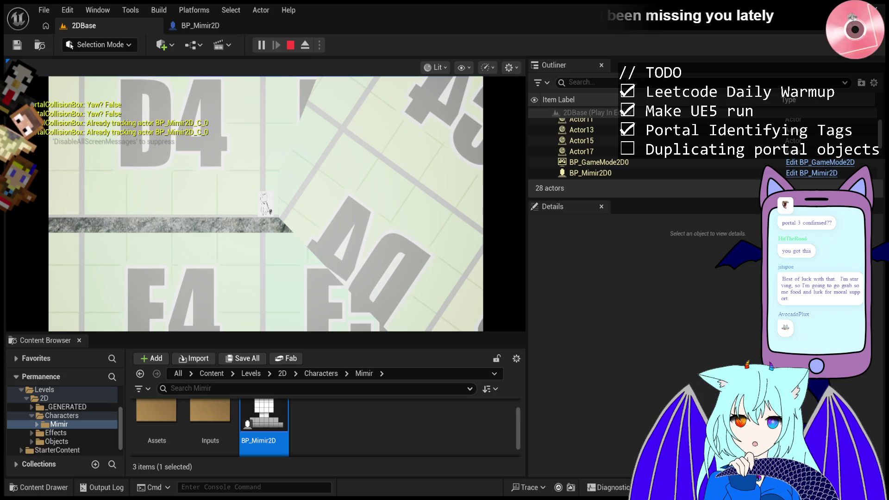
click(504, 196)
key(d)
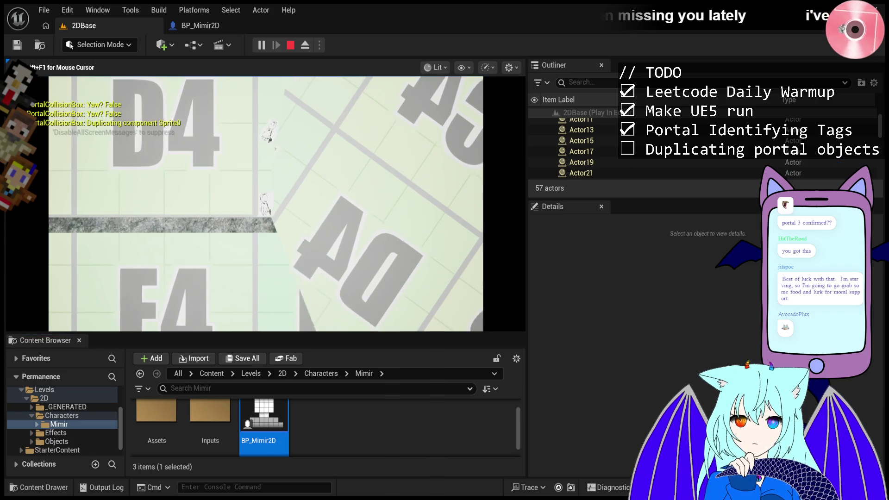
scroll(625, 169, down, 10)
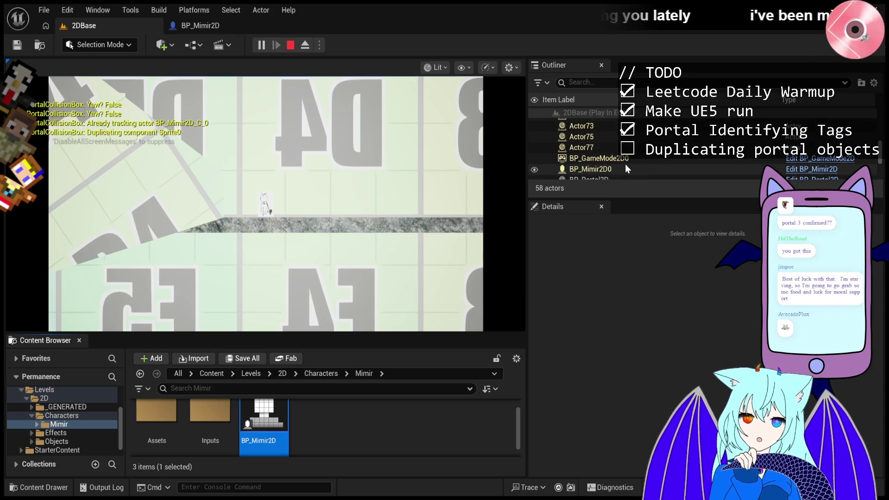
click(626, 148)
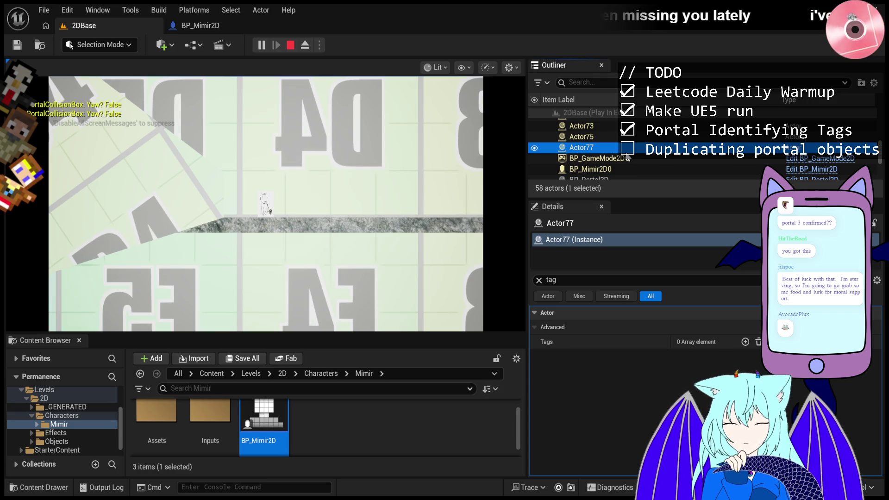
Step: Refocus the game viewport to keep playing Mimir through the portals
click(405, 206)
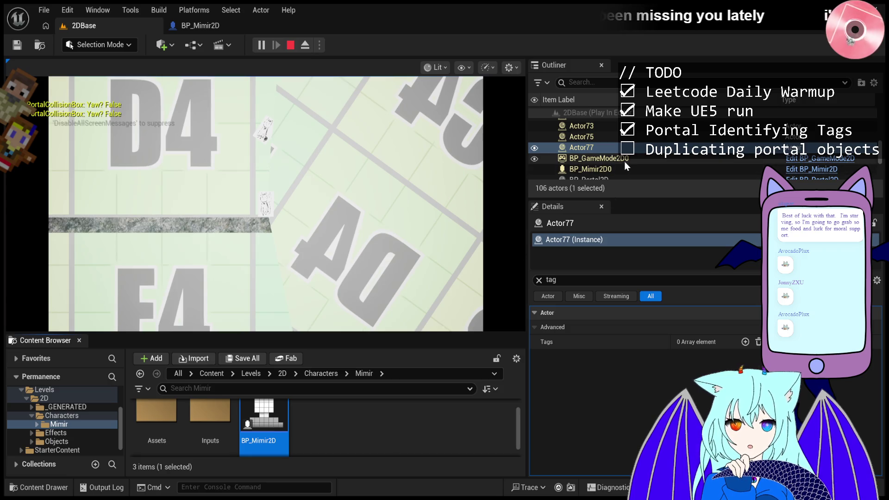
Step: Free the mouse, select the Mimir actor, and clear the Details tag filter
scroll(625, 163, down, 10)
scroll(624, 161, down, 5)
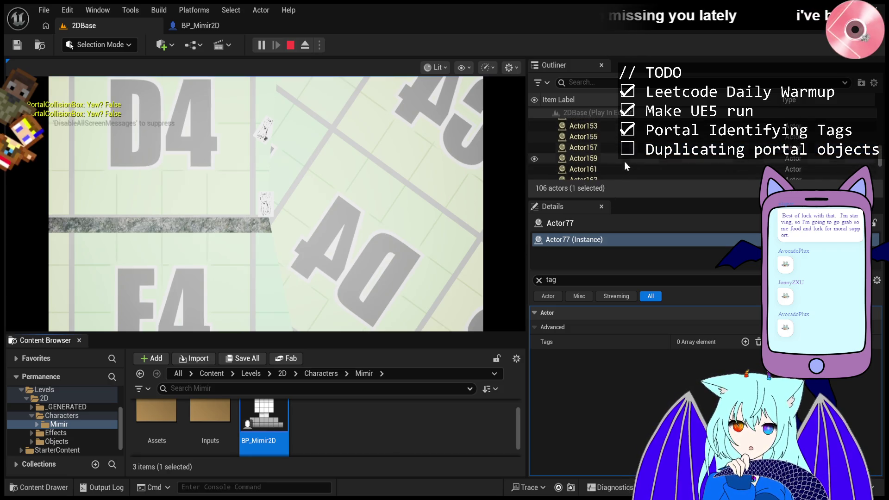
click(510, 185)
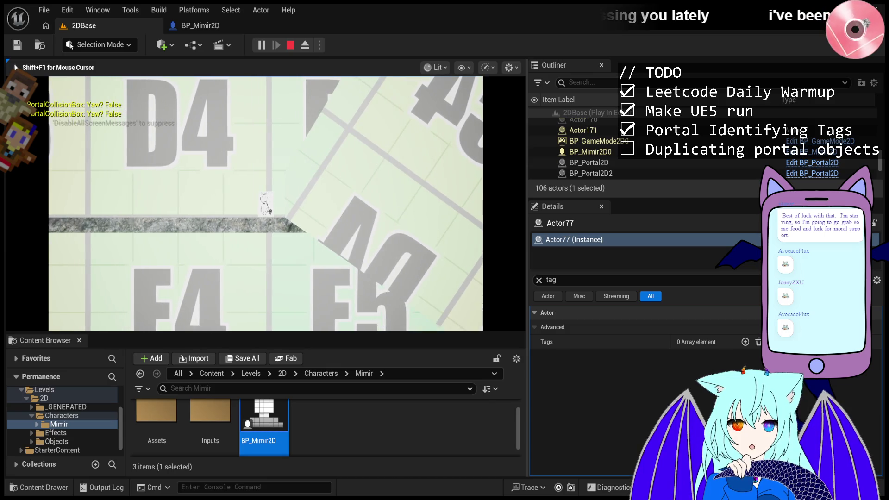
key(shift+F1)
scroll(626, 163, up, 3)
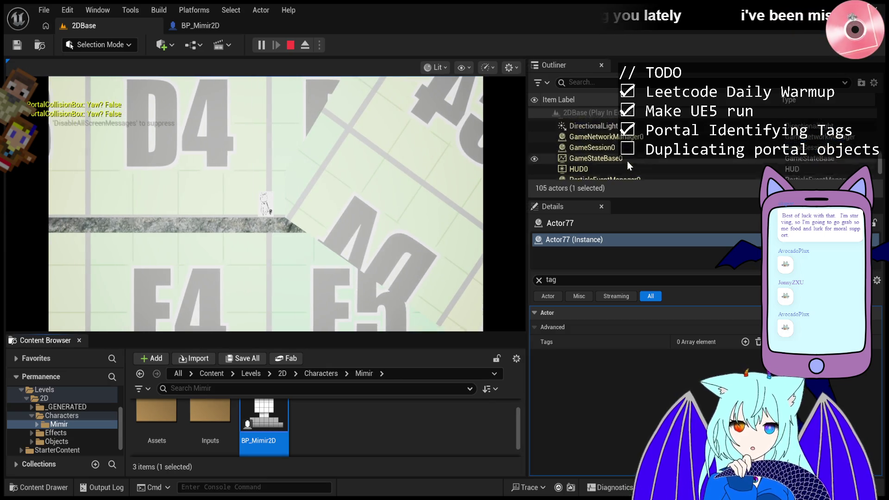
click(621, 157)
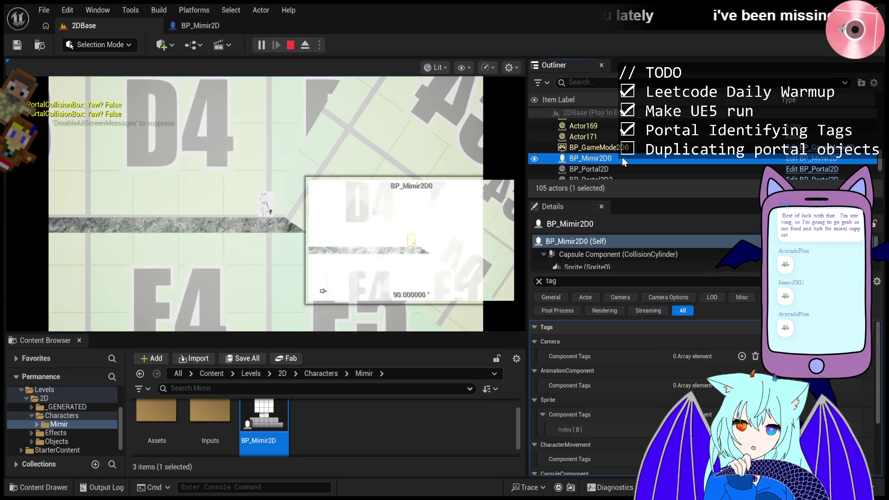
scroll(668, 383, down, 2)
scroll(656, 388, up, 3)
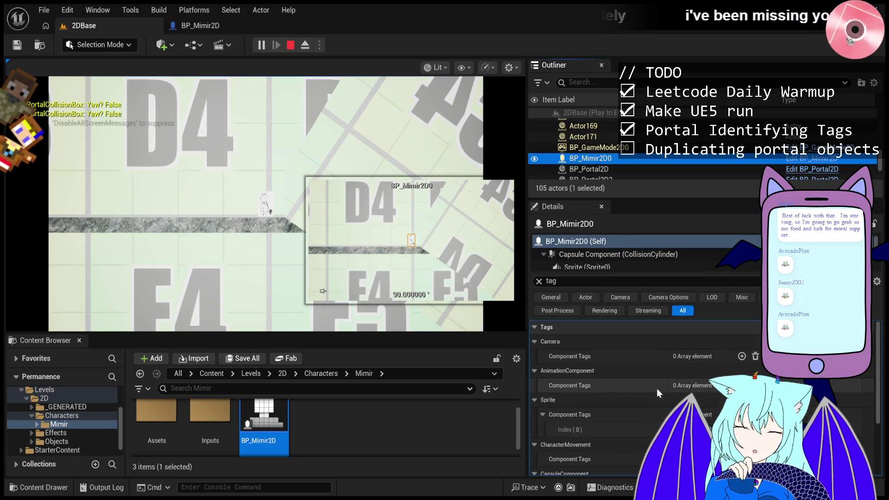
click(539, 281)
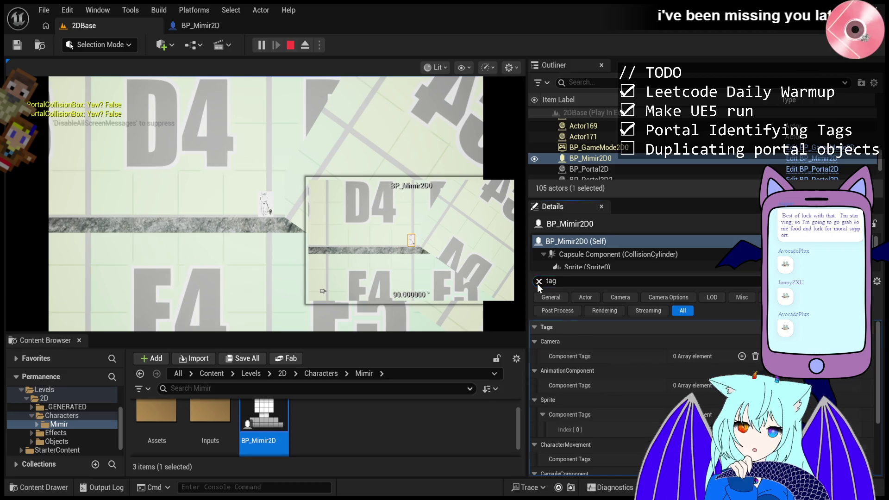
click(538, 282)
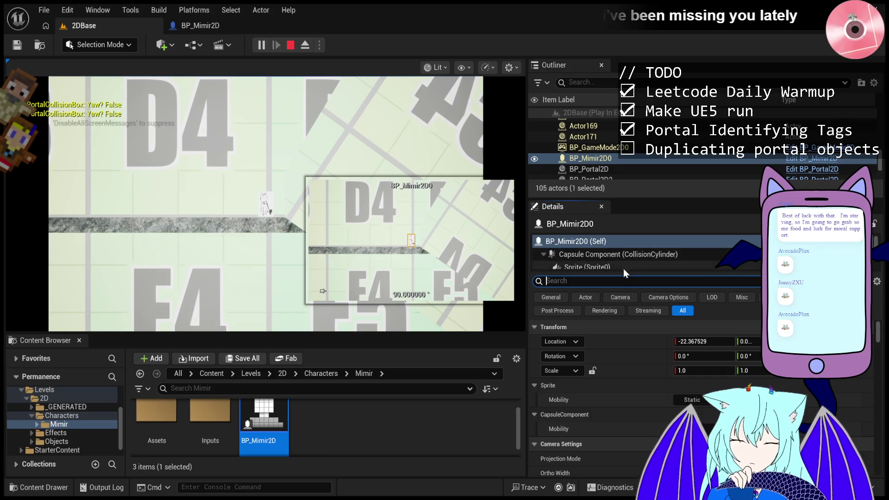
Step: Filter Mimir's Details by 'material' to reveal the Mimir Flip Material settings, then resume play
scroll(625, 352, down, 1)
scroll(626, 356, down, 10)
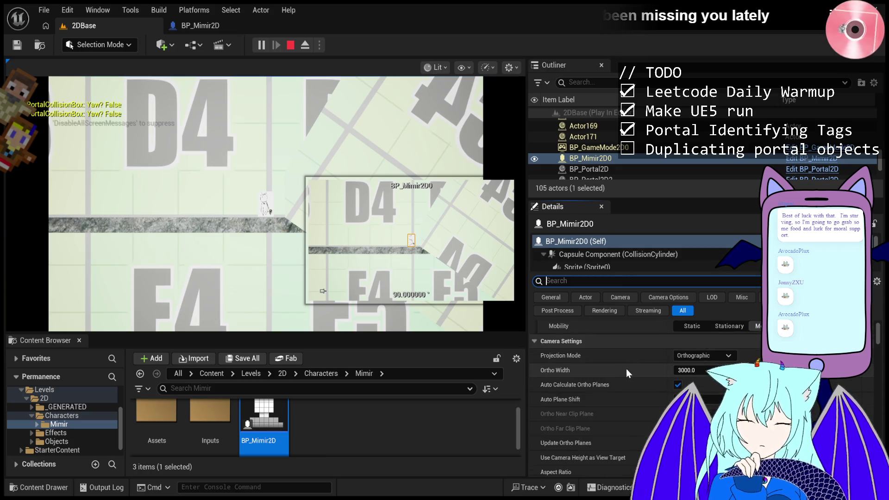
scroll(626, 368, up, 6)
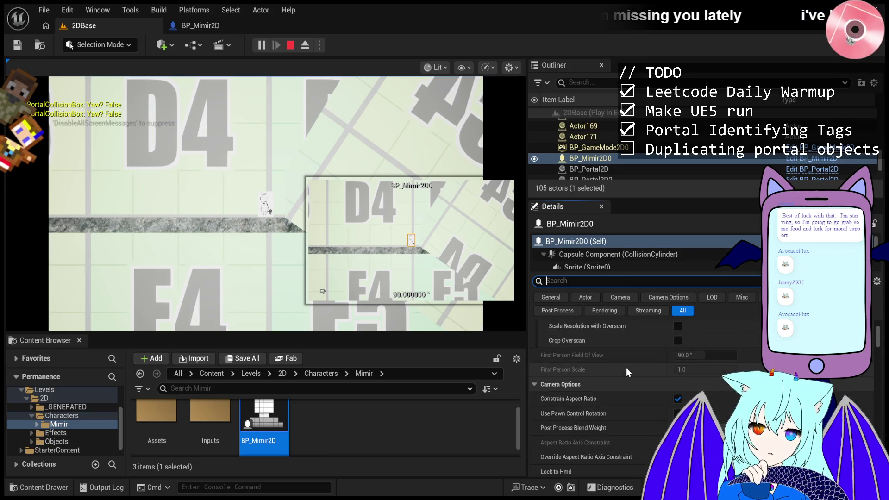
scroll(626, 368, down, 5)
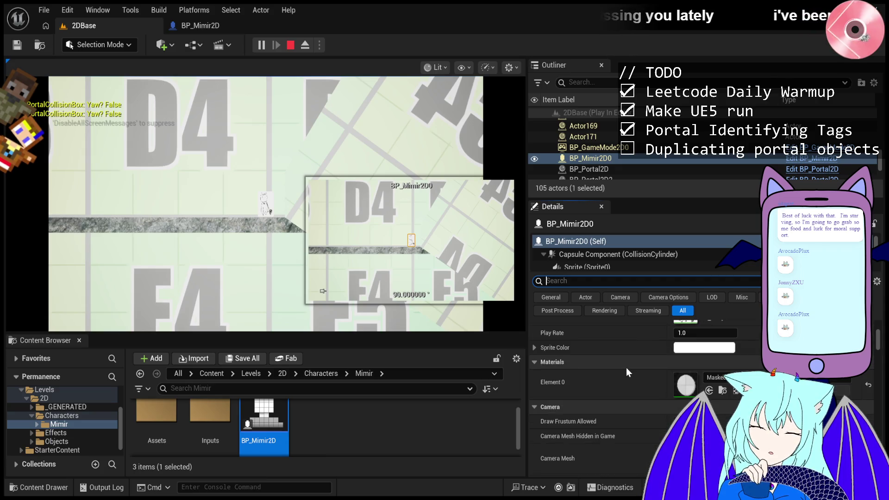
scroll(626, 368, down, 2)
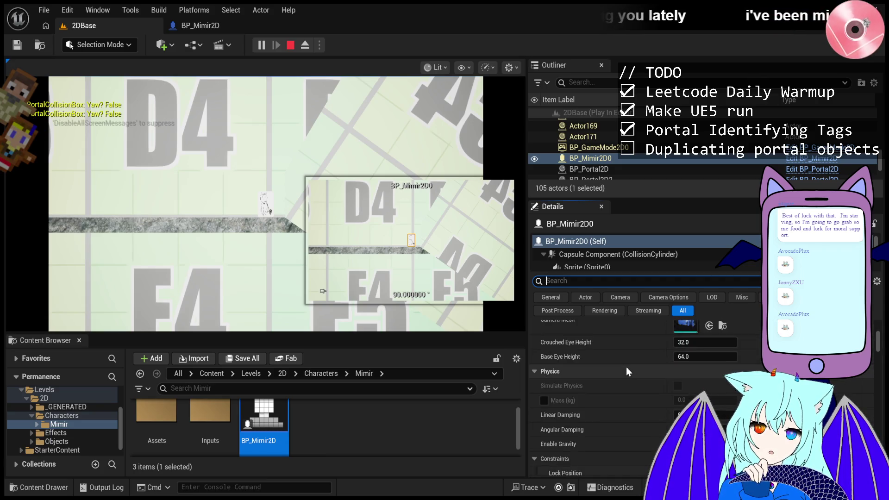
scroll(626, 374, up, 6)
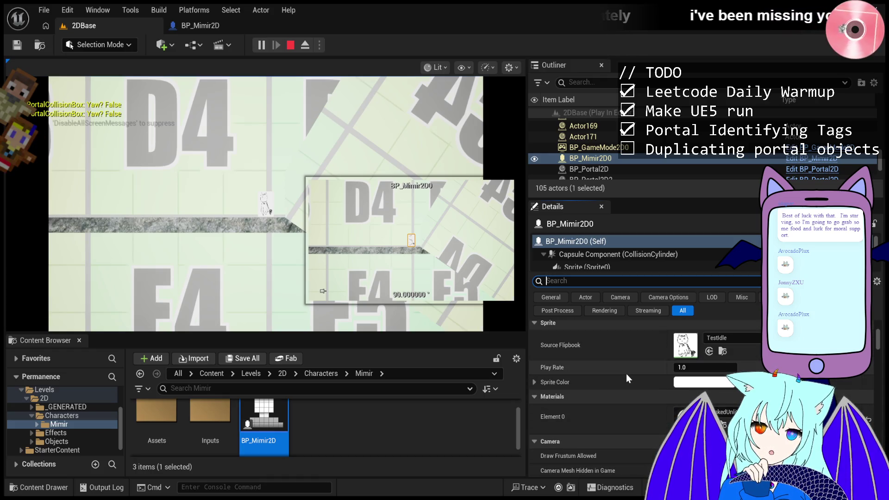
scroll(626, 374, down, 3)
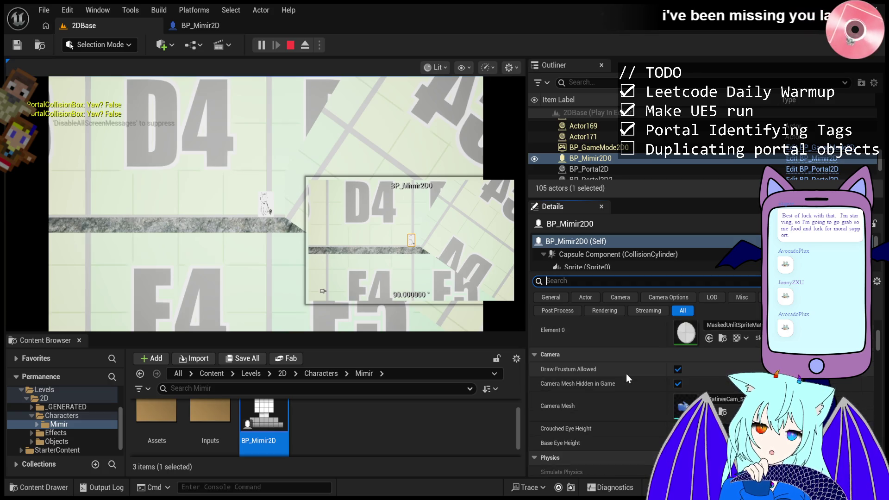
scroll(626, 374, up, 1)
scroll(585, 451, down, 10)
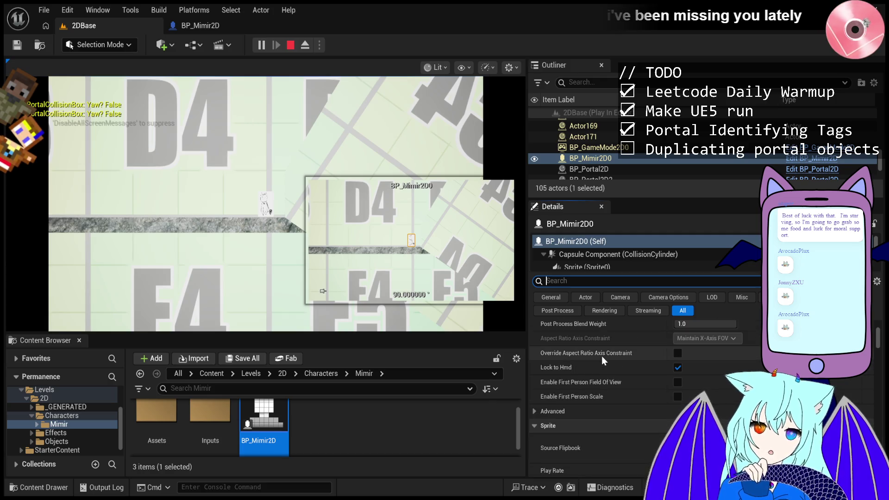
text(material)
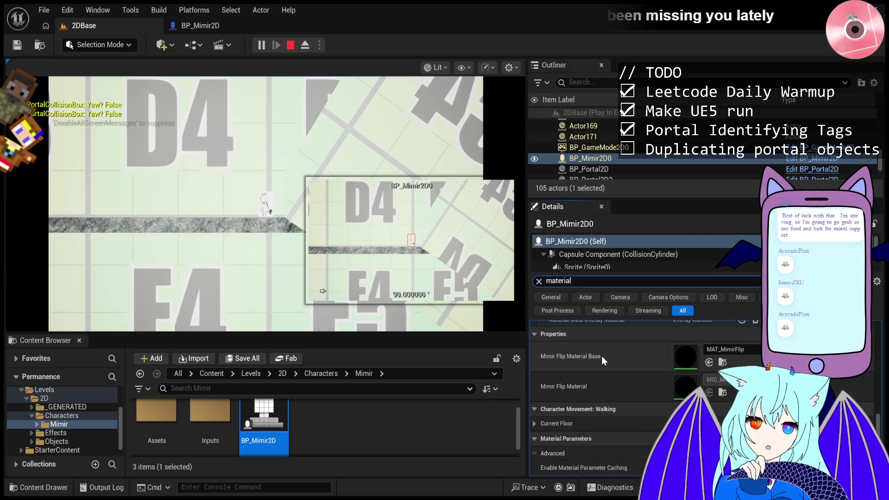
scroll(644, 368, up, 2)
scroll(643, 366, down, 3)
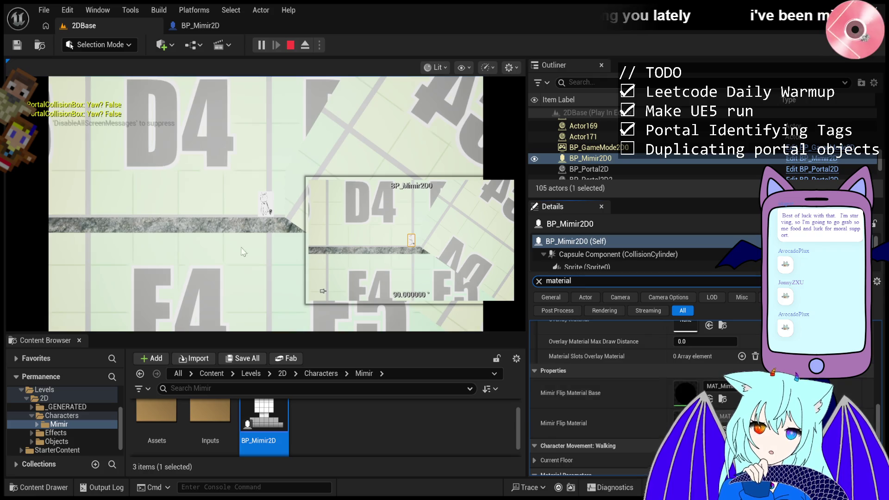
click(278, 208)
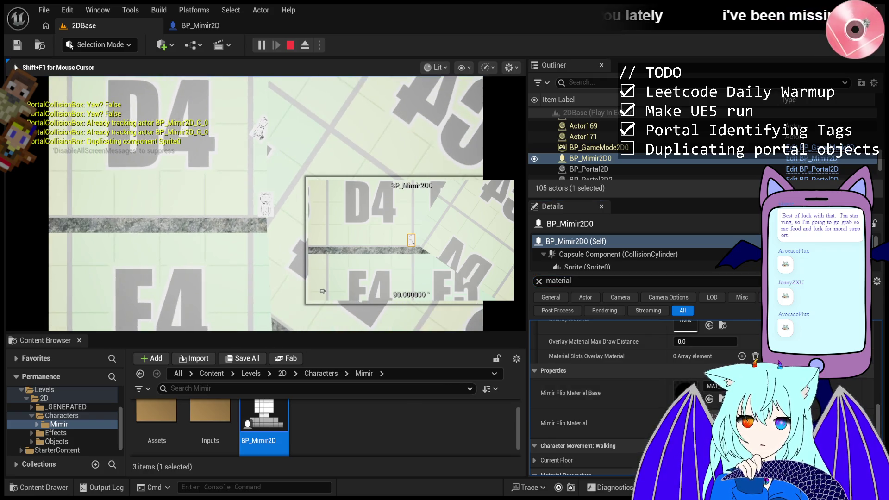
Step: Inspect spawned Actor172's SceneComponent_0 with the 'material' Details filter cleared
key(shift+F1)
click(584, 137)
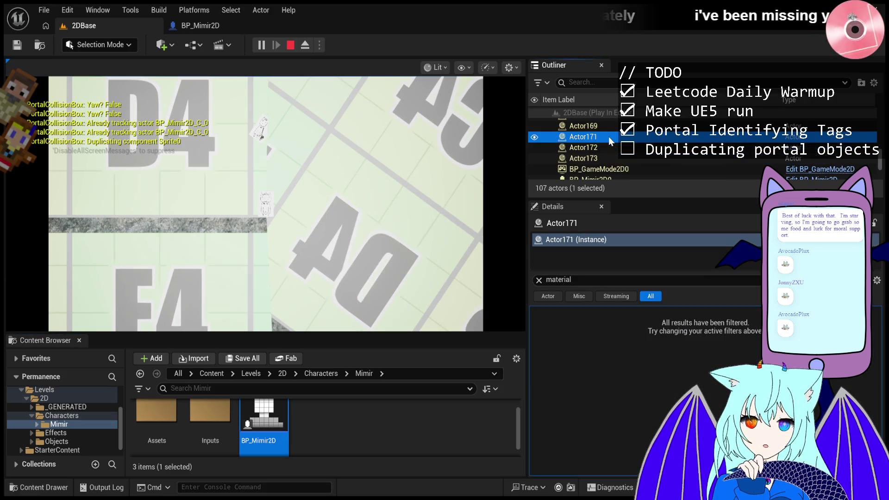
click(607, 158)
click(615, 151)
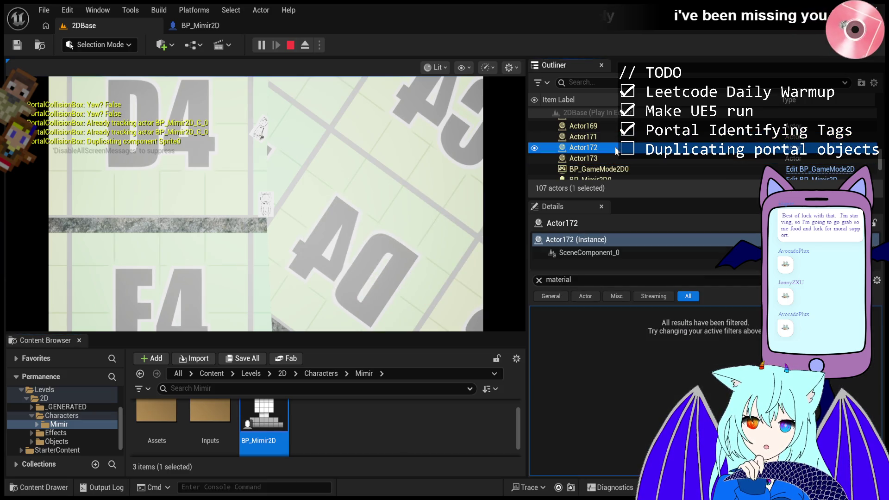
click(599, 252)
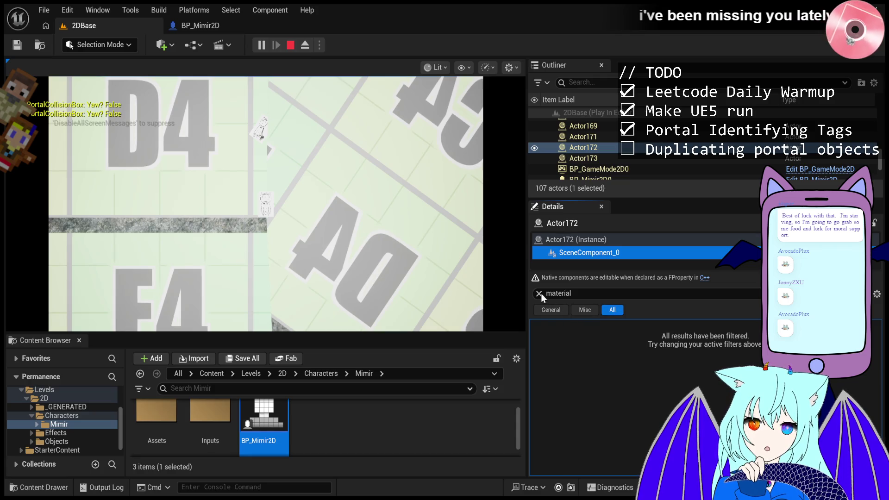
click(538, 293)
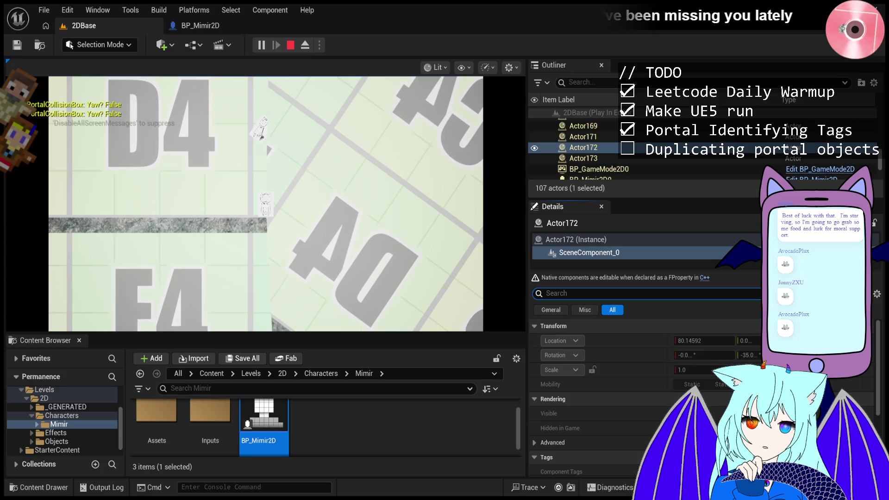
click(404, 252)
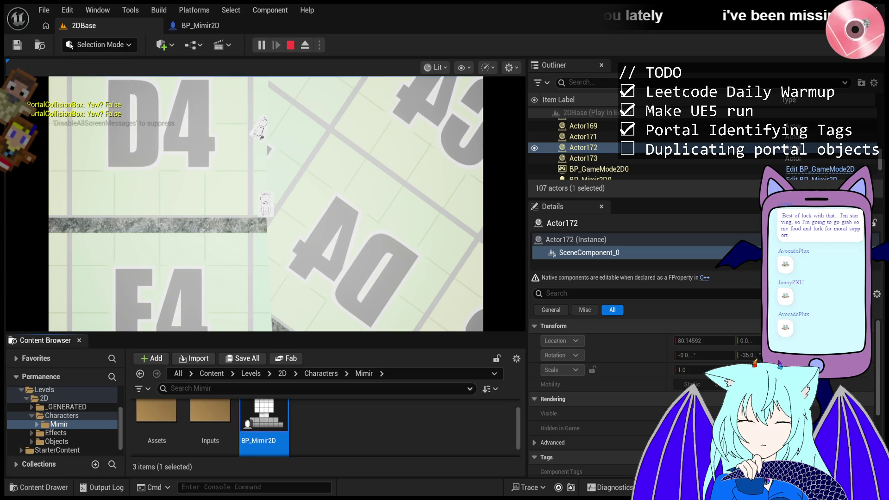
Step: Expand SceneComponent_0's Advanced options, compare Actor173 and Actor172, then stop playing
scroll(643, 392, down, 2)
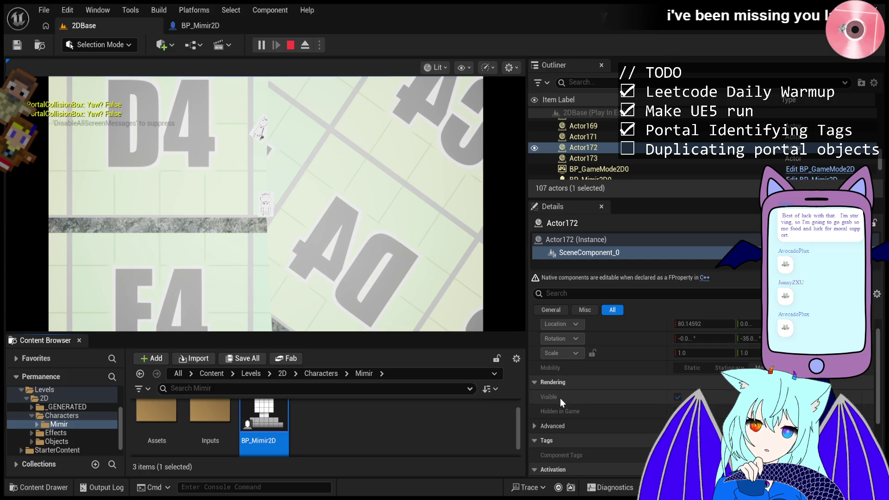
click(551, 425)
scroll(561, 409, down, 3)
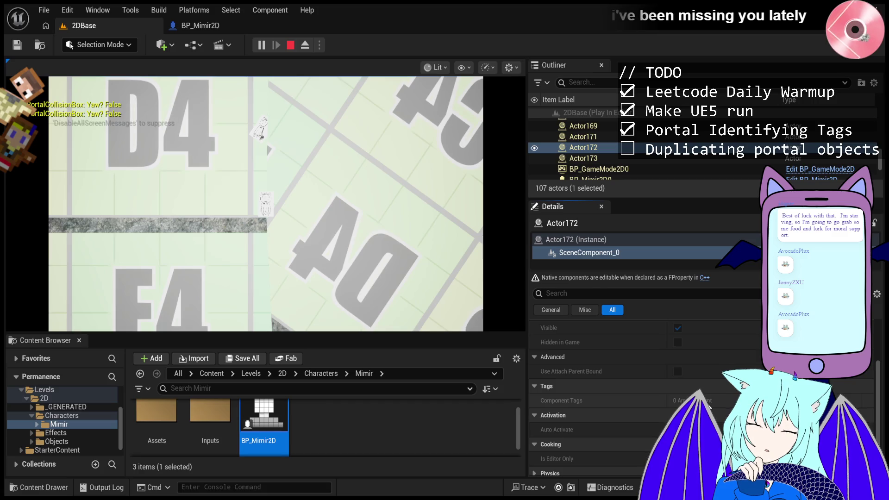
scroll(648, 417, up, 4)
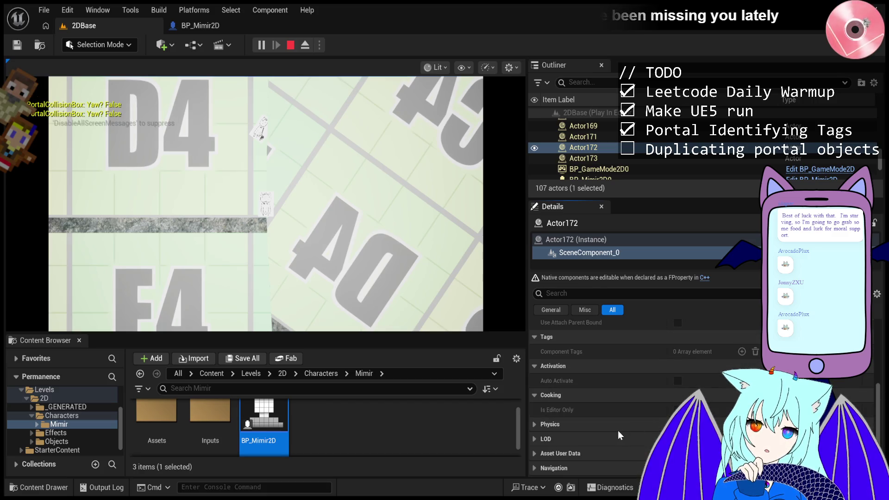
click(584, 157)
click(602, 147)
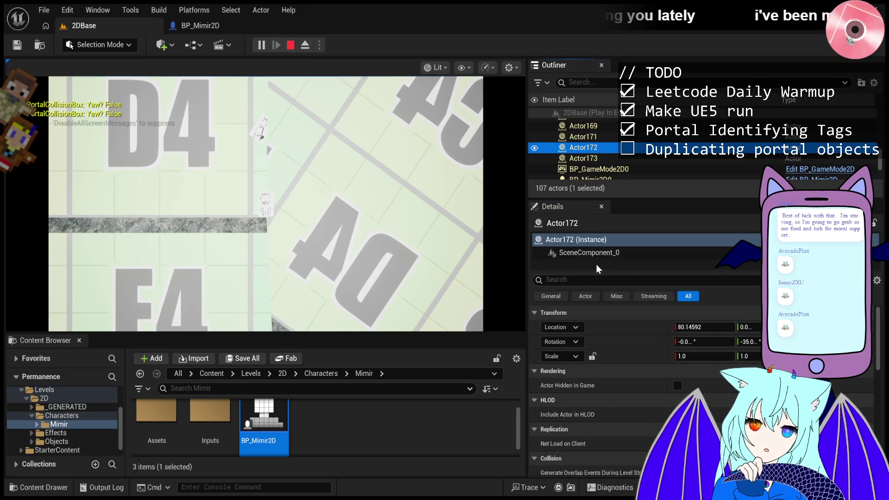
click(604, 252)
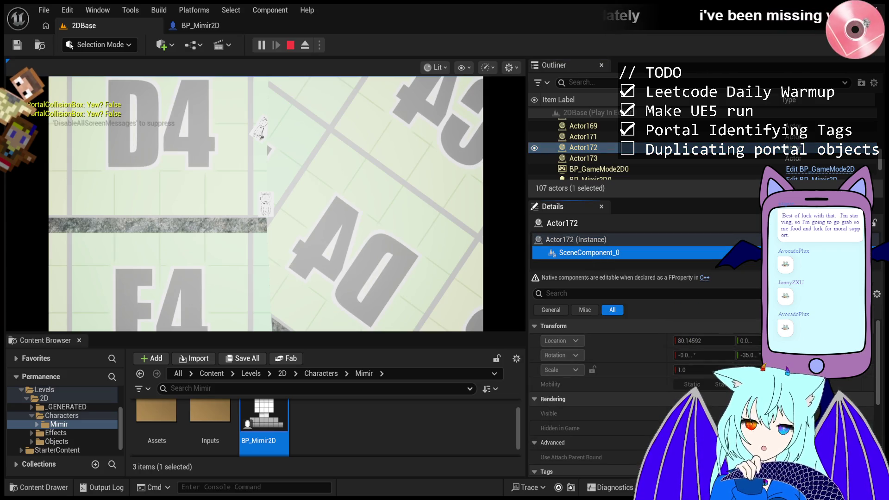
click(291, 47)
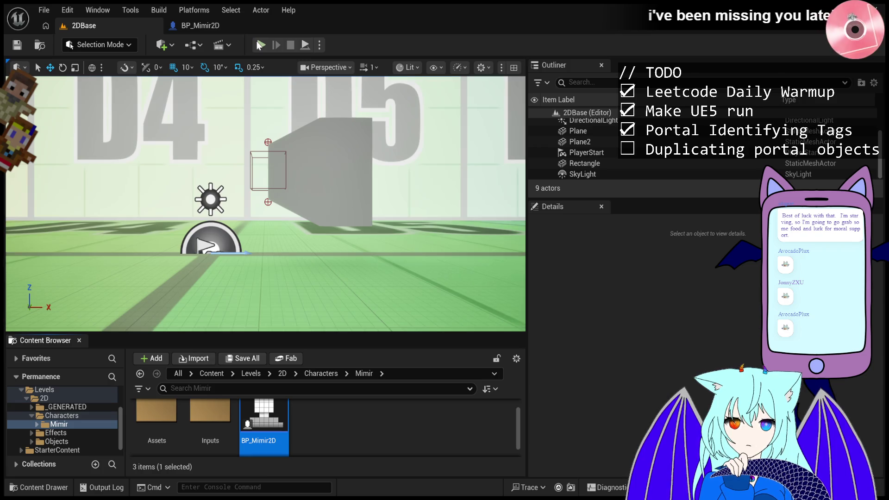
Step: Launch a new Play-in-Editor session of the 2DBase level
click(258, 45)
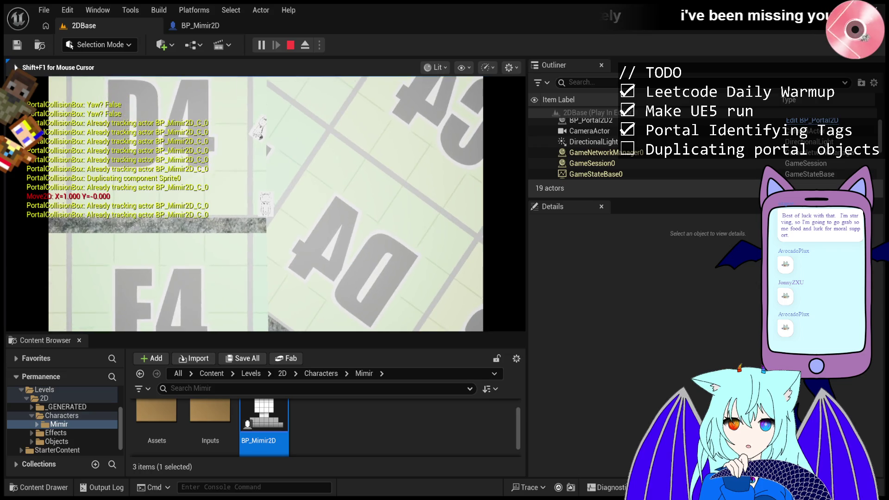
Step: Walk Mimir left through the portals with A, spawning duplicates Actor7 to Actor17
key(a)
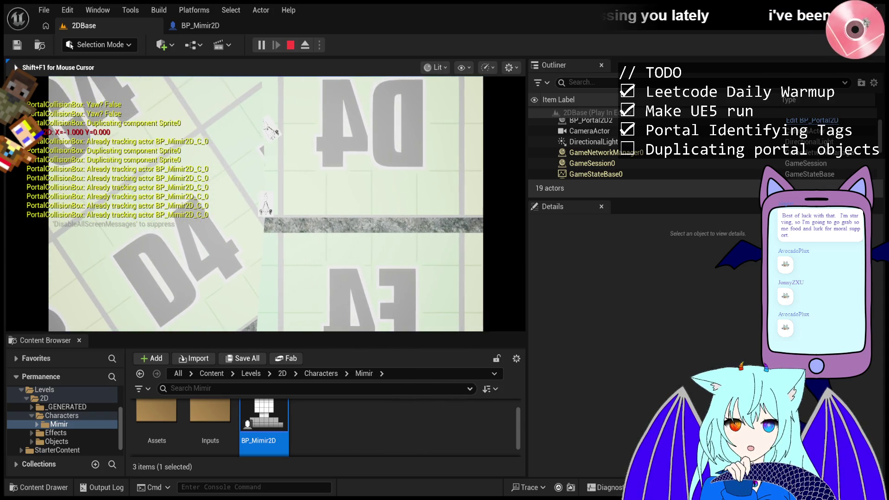
key(a)
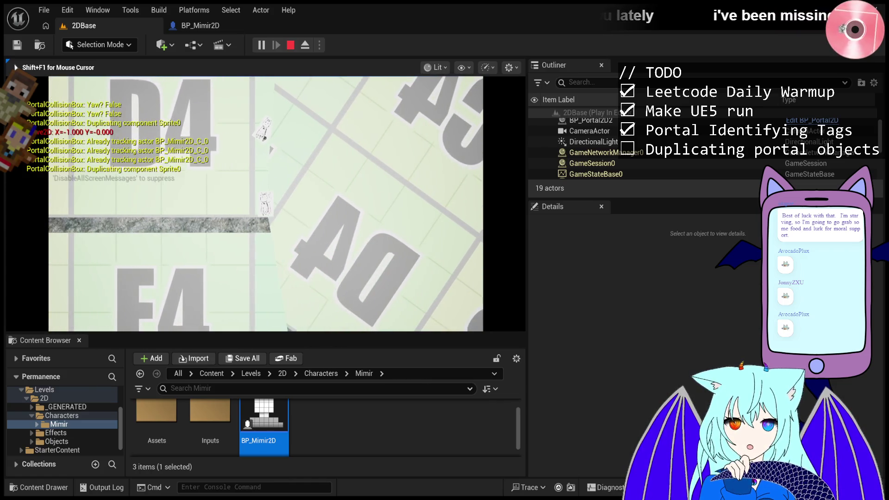
key(a)
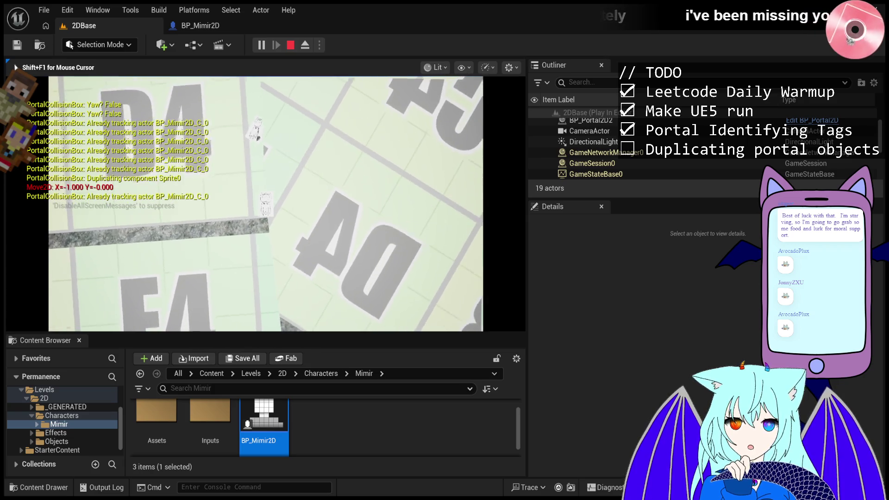
key(shift+F1)
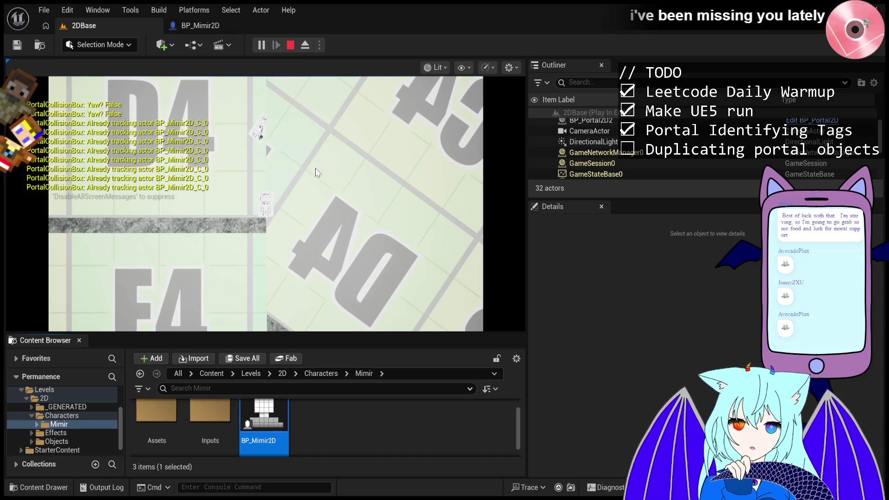
click(317, 173)
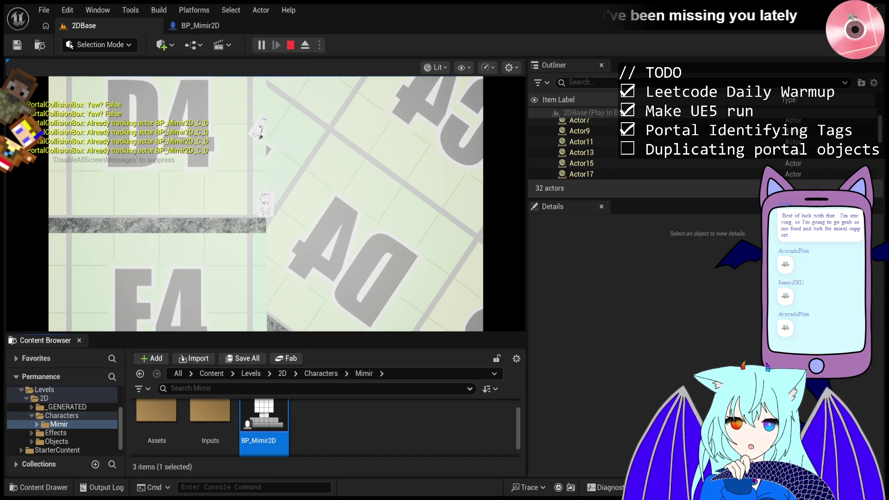